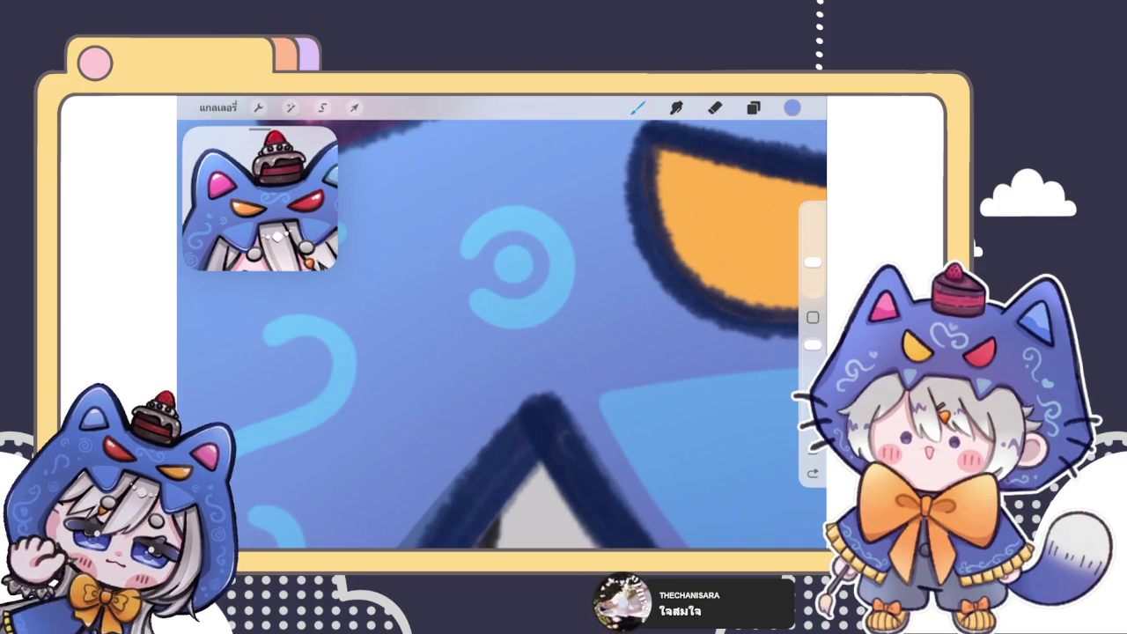
- Switch from the brush to the Eraser tool
click(715, 107)
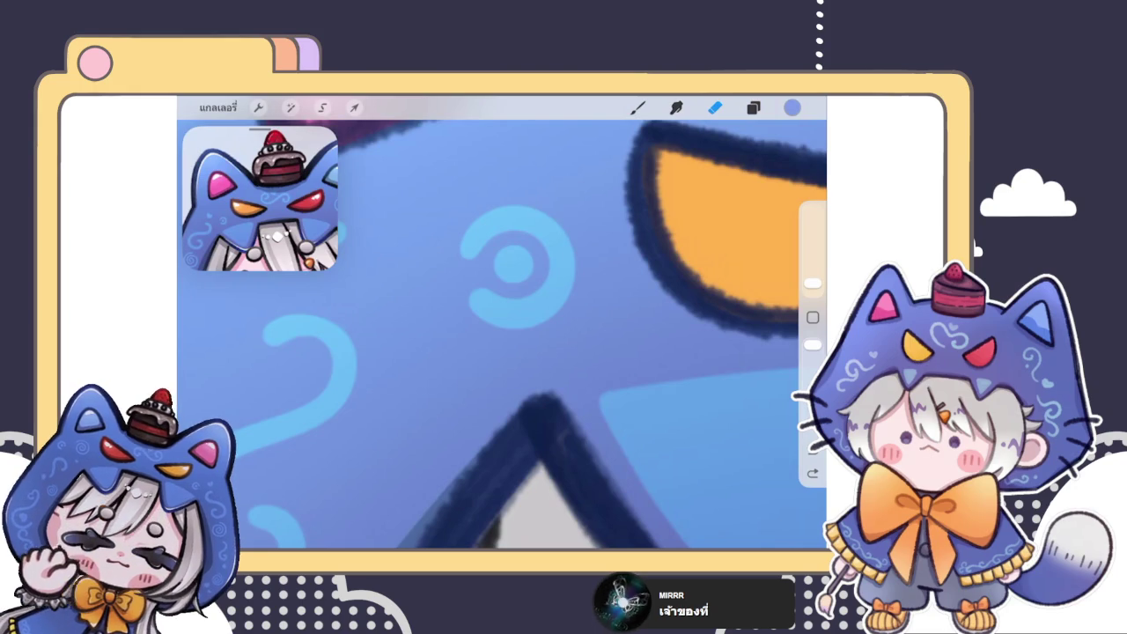
- Return to the brush, try a light-blue swirl beside the red eye, then undo it
scroll(502, 334, down, 5)
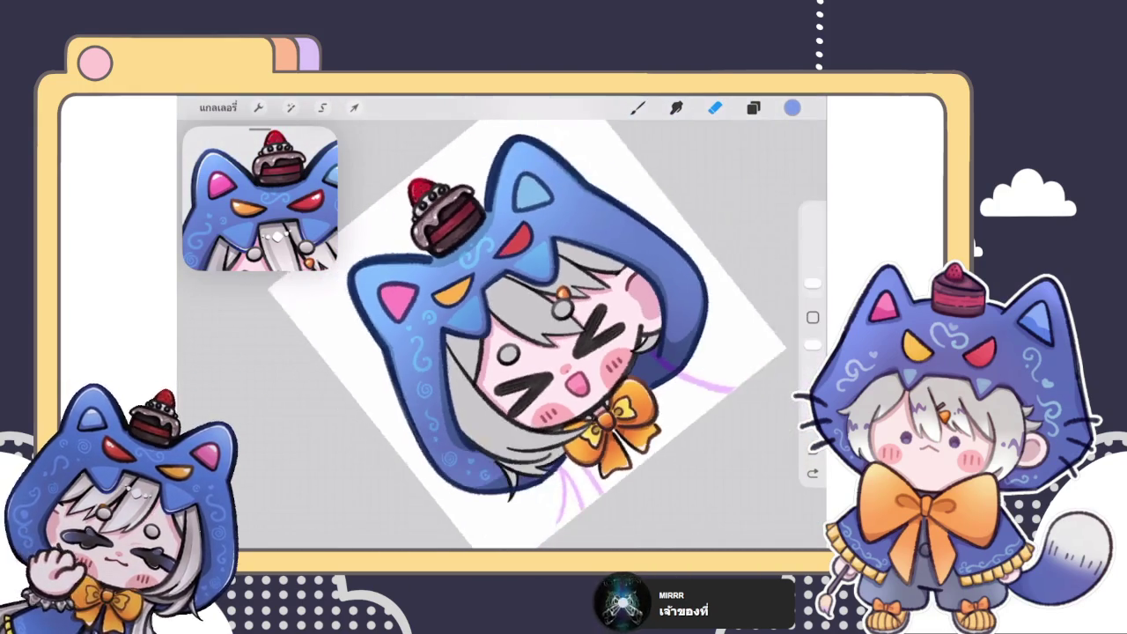
scroll(508, 322, up, 5)
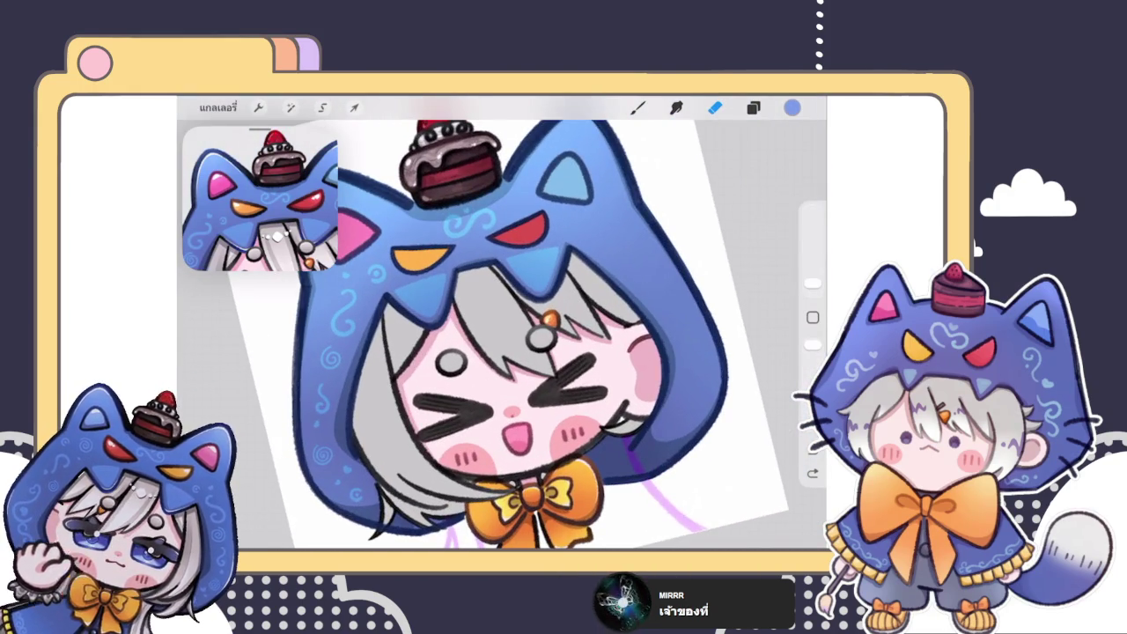
scroll(502, 334, up, 5)
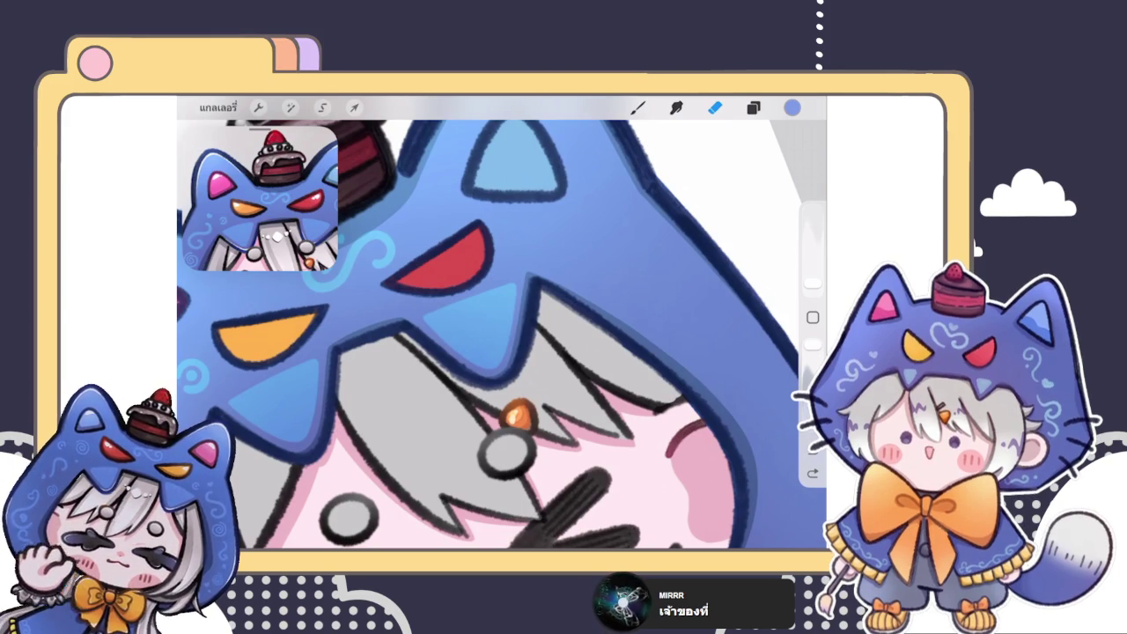
click(638, 107)
mouse_move(601, 226)
mouse_down()
mouse_move(572, 264)
mouse_move(607, 272)
mouse_up()
key(ctrl+z)
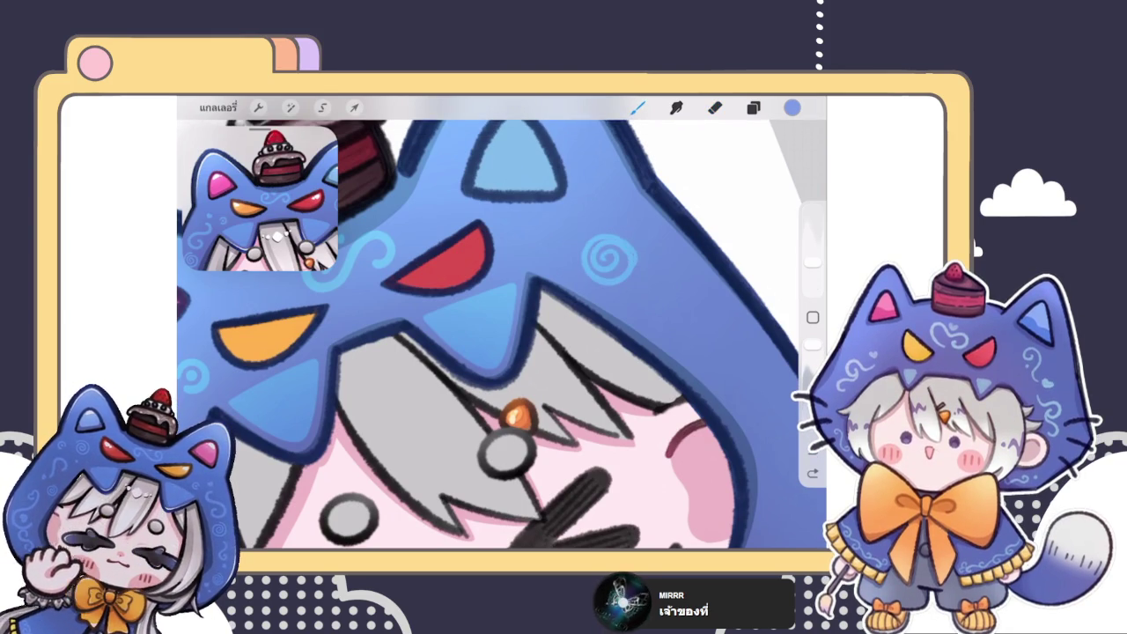
key(ctrl+z)
- Draw a light-blue spiral on the hood
scroll(502, 334, down, 5)
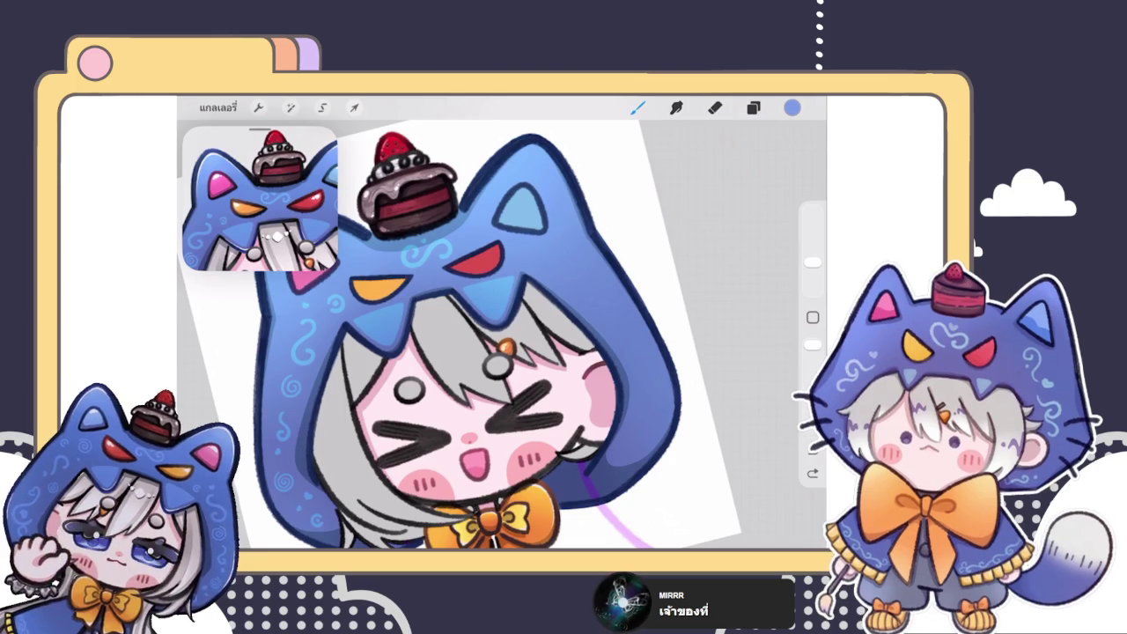
scroll(414, 291, up, 5)
scroll(413, 290, up, 5)
scroll(414, 290, up, 3)
drag(517, 266, 471, 255)
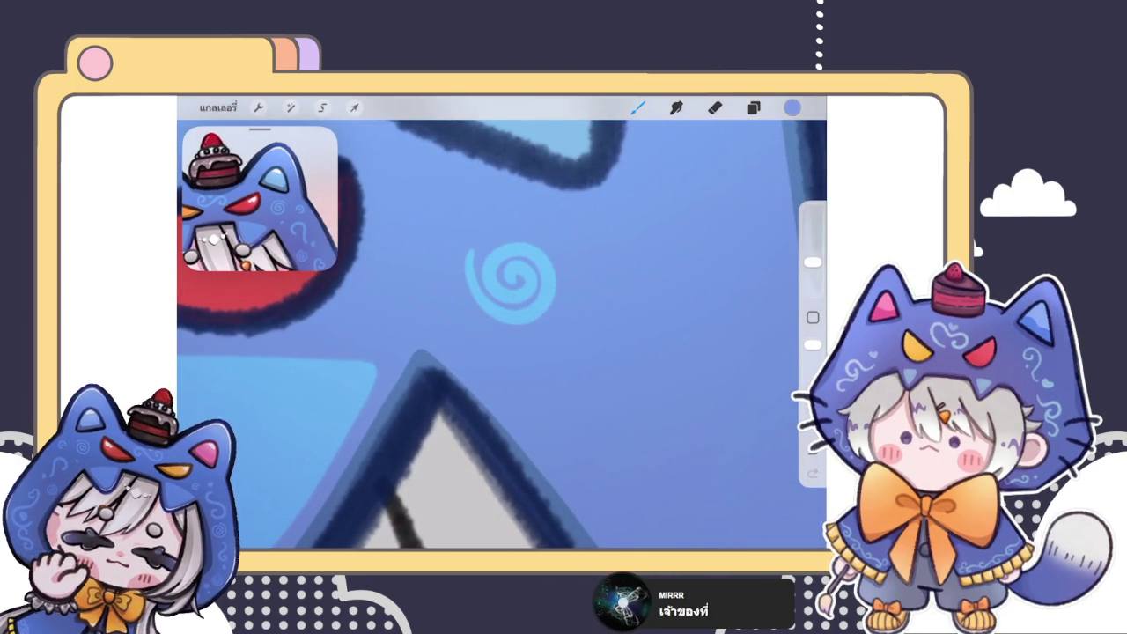
- Redraw the light-blue spiral on the hood twice until it looks right
key(ctrl+z)
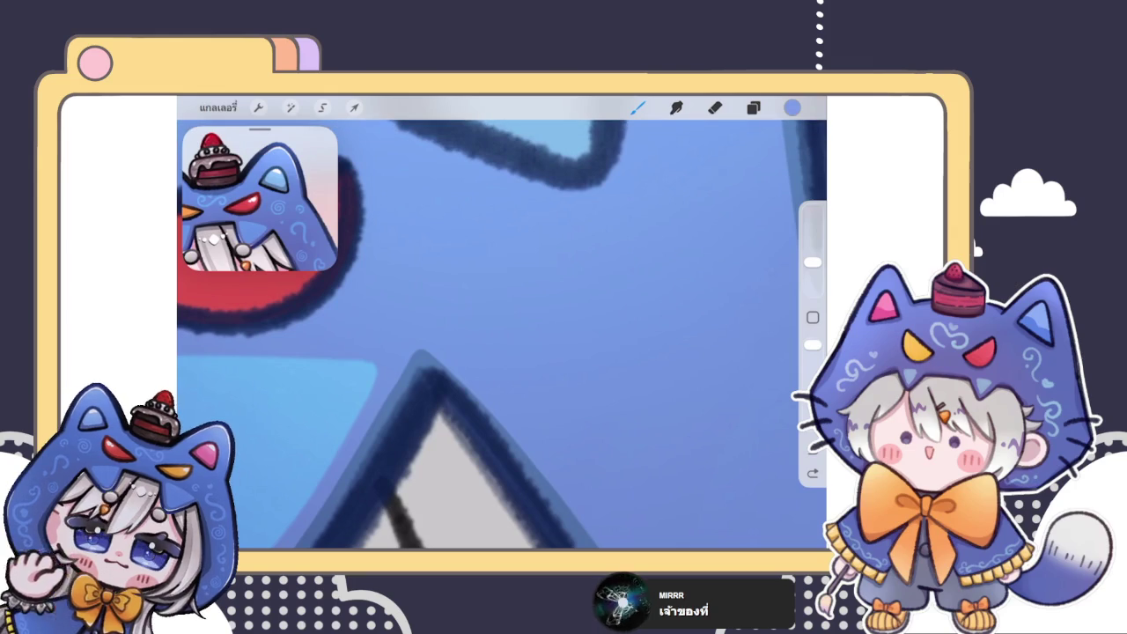
mouse_move(531, 267)
mouse_down()
mouse_move(538, 282)
mouse_move(509, 280)
mouse_move(493, 264)
mouse_move(578, 305)
mouse_up()
key(ctrl+z)
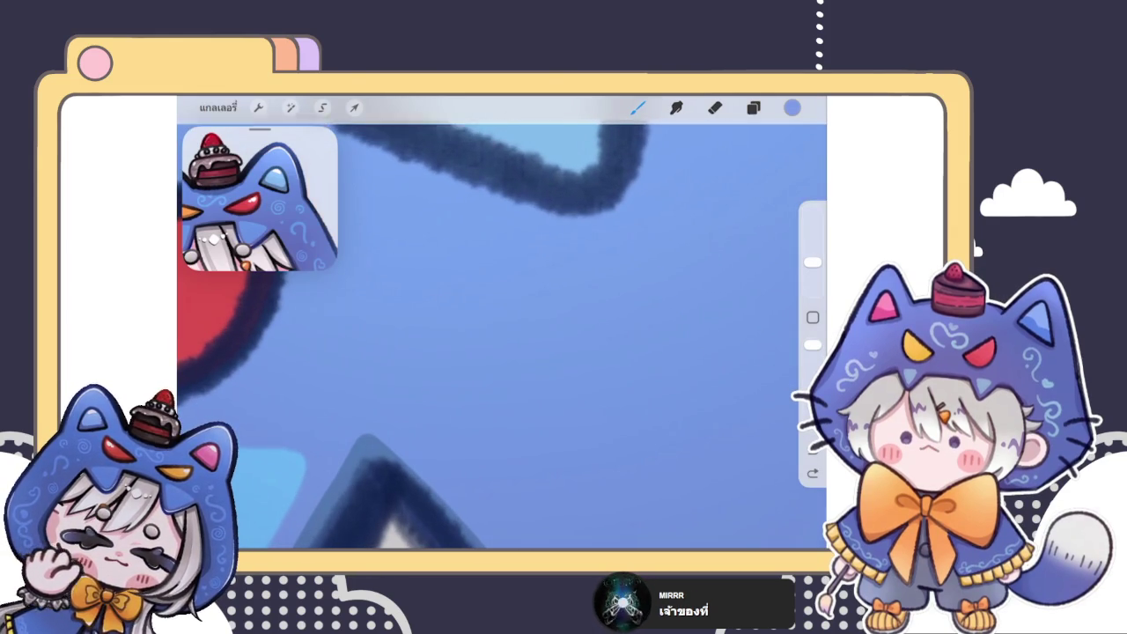
mouse_move(514, 328)
mouse_down()
mouse_move(528, 319)
mouse_move(501, 350)
mouse_move(516, 376)
mouse_move(563, 286)
mouse_move(580, 308)
mouse_up()
- Try a small light-blue heart mark below the spiral, then undo it
scroll(516, 326, down, 3)
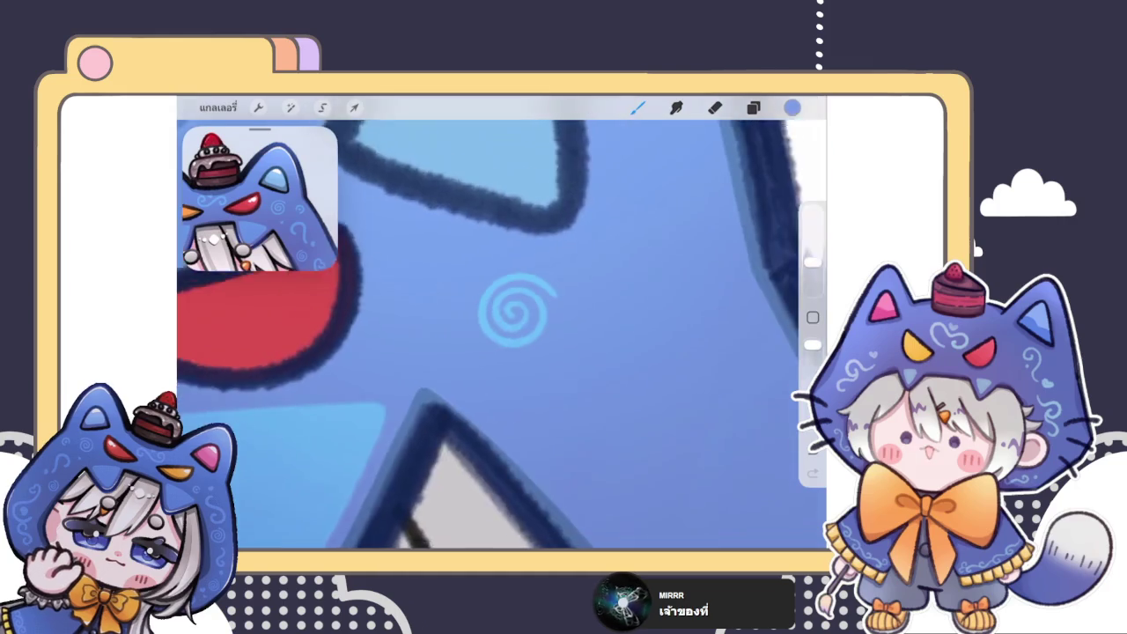
scroll(515, 317, up, 5)
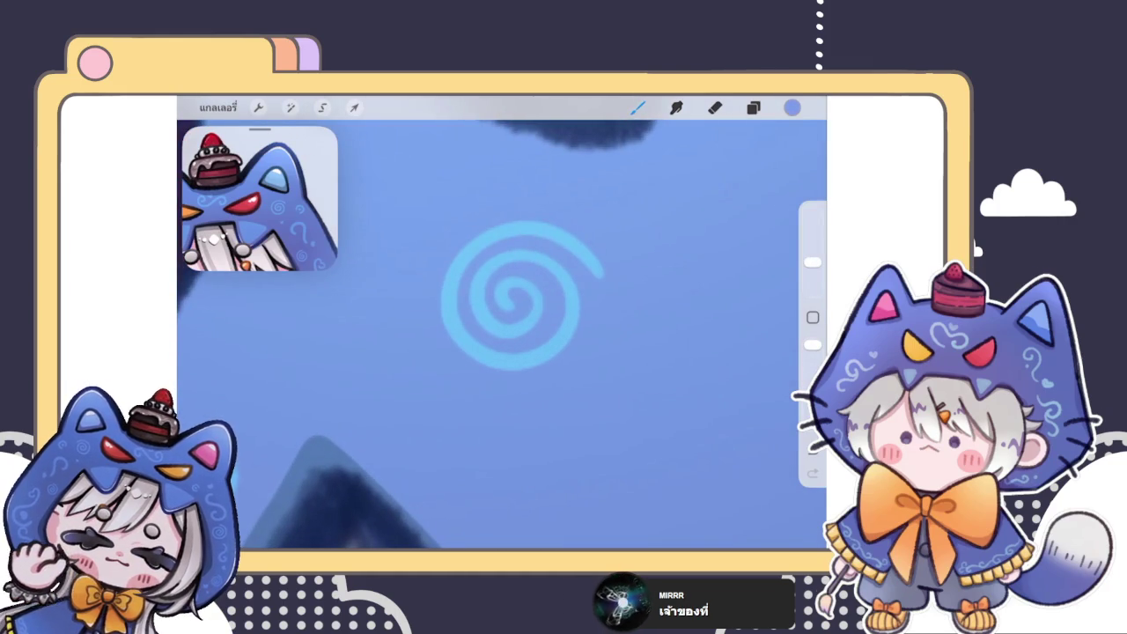
scroll(529, 319, down, 2)
scroll(529, 319, down, 2)
scroll(529, 319, down, 1)
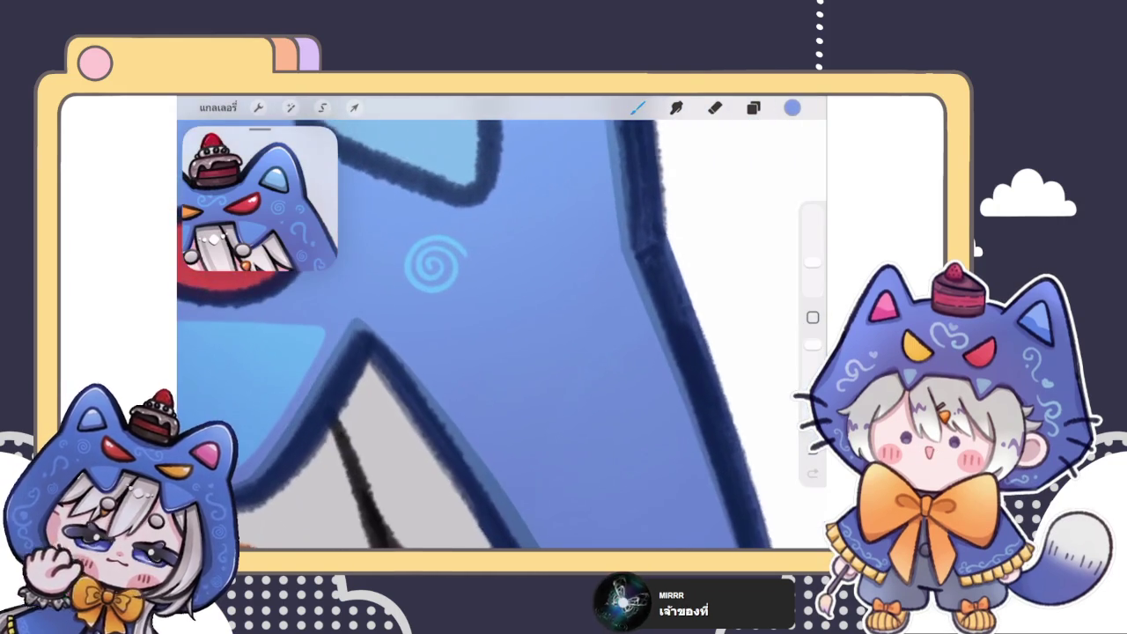
scroll(435, 264, up, 2)
scroll(436, 264, up, 3)
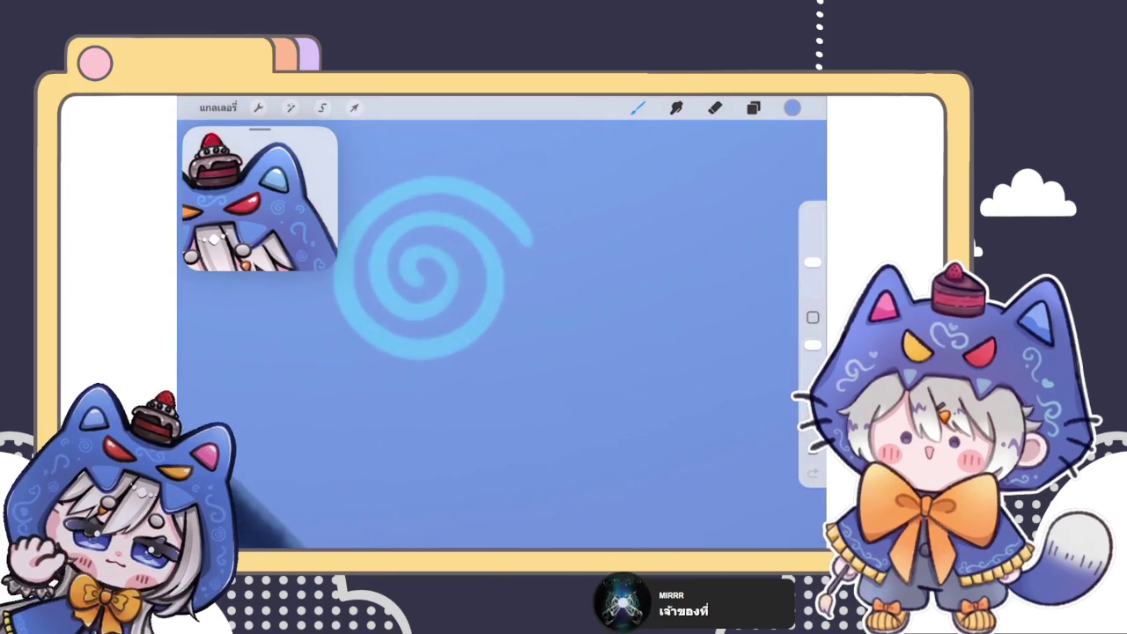
scroll(435, 264, down, 3)
scroll(418, 323, up, 2)
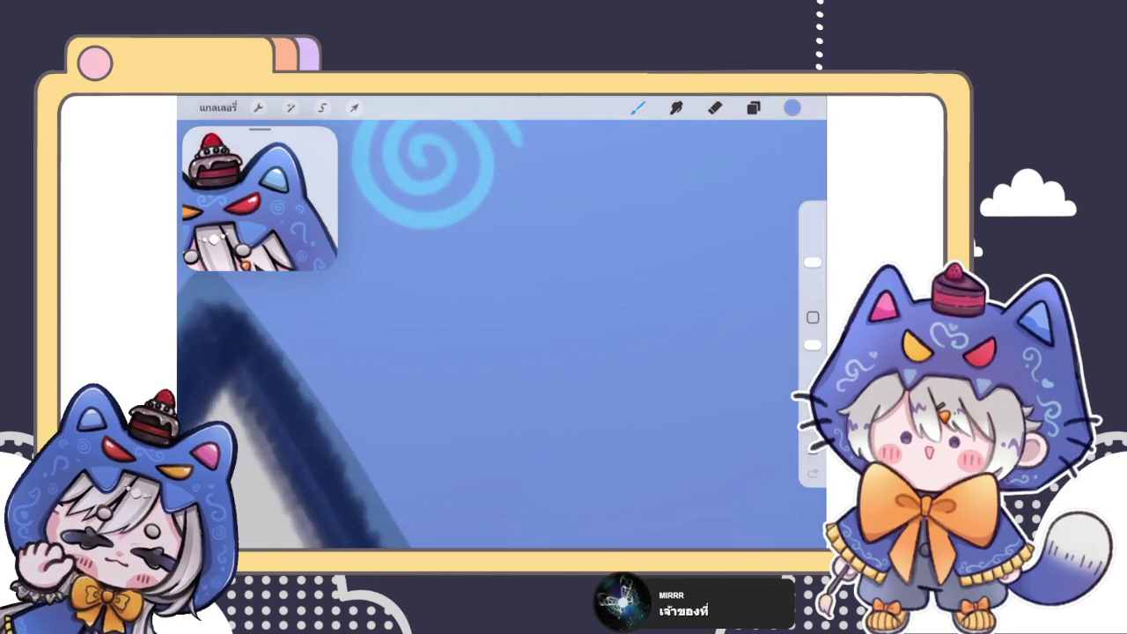
scroll(418, 323, up, 2)
mouse_move(444, 348)
mouse_down()
mouse_move(432, 320)
mouse_move(468, 337)
mouse_move(411, 332)
mouse_move(460, 327)
mouse_move(448, 369)
mouse_move(405, 335)
mouse_move(461, 337)
mouse_move(433, 392)
mouse_move(384, 347)
mouse_move(448, 340)
mouse_move(416, 384)
mouse_move(418, 359)
mouse_move(414, 380)
mouse_move(395, 347)
mouse_move(427, 372)
mouse_move(409, 402)
mouse_up()
key(ctrl+z)
key(ctrl+z)
key(ctrl+z)
key(ctrl+z)
key(ctrl+z)
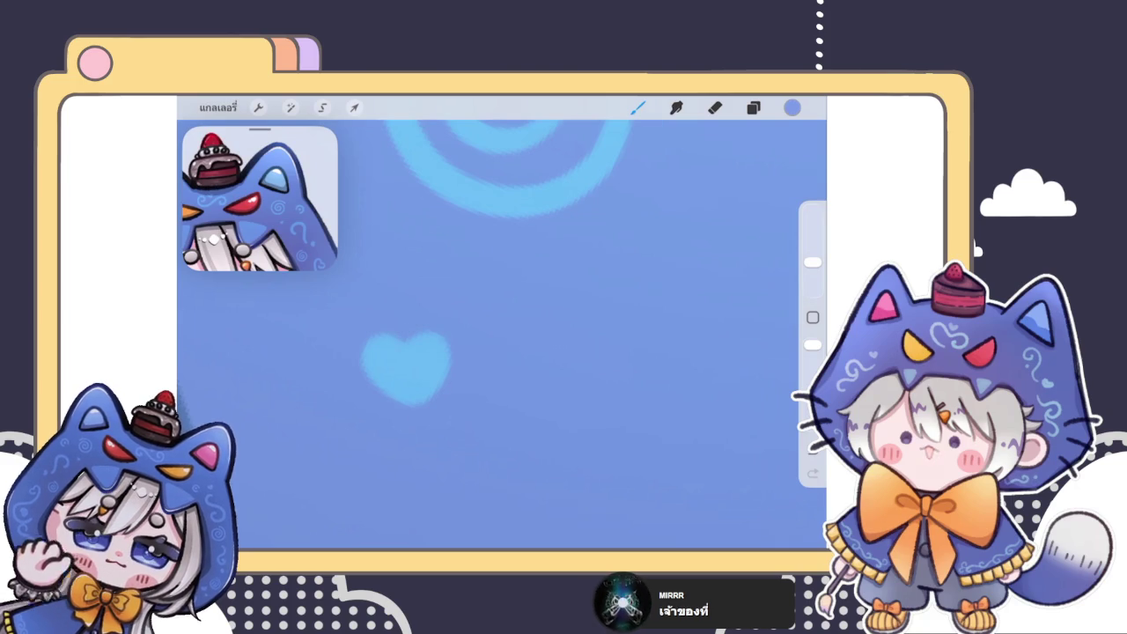
- Draw a small light-blue ring snapped to a perfect circle and dot its centre
scroll(502, 335, down, 3)
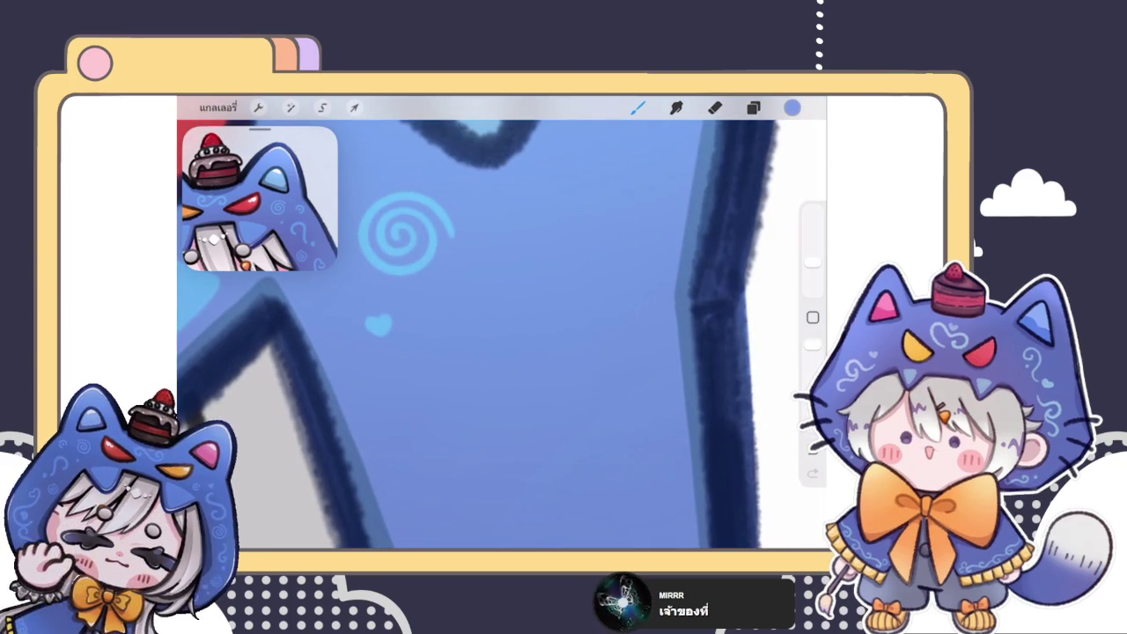
scroll(502, 335, down, 3)
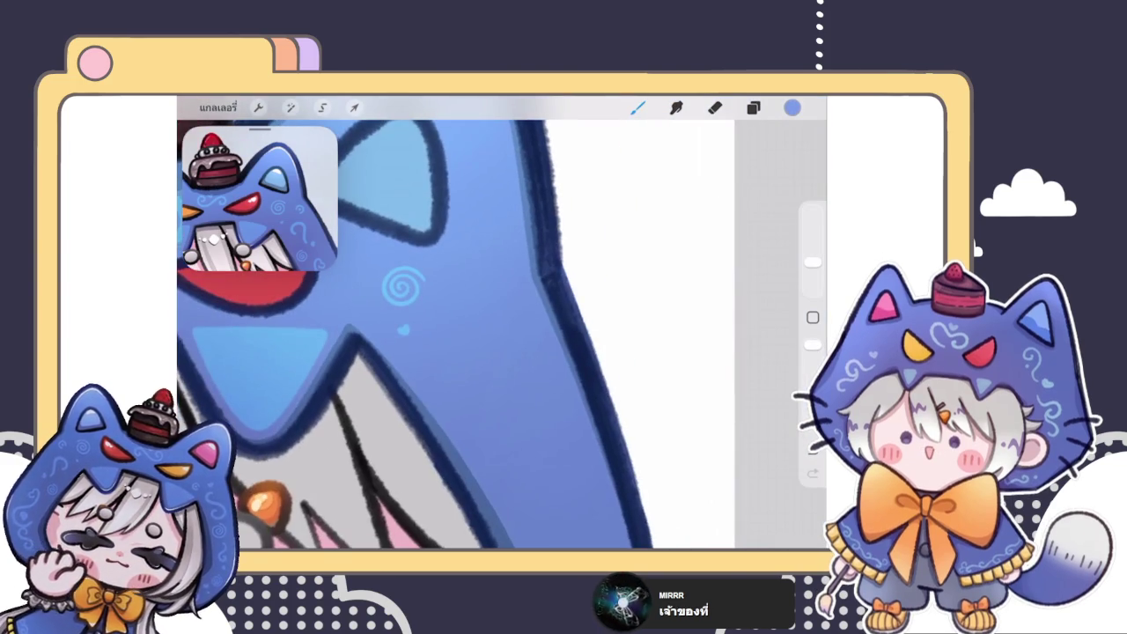
scroll(502, 335, up, 3)
scroll(501, 334, up, 3)
drag(465, 302, 510, 321)
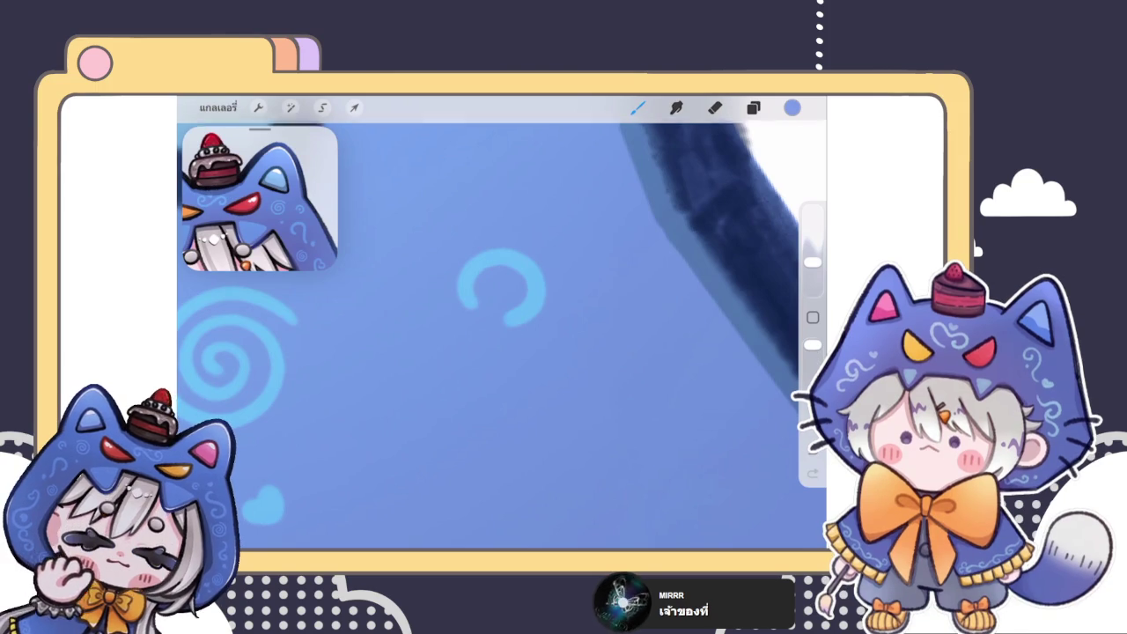
scroll(502, 299, up, 3)
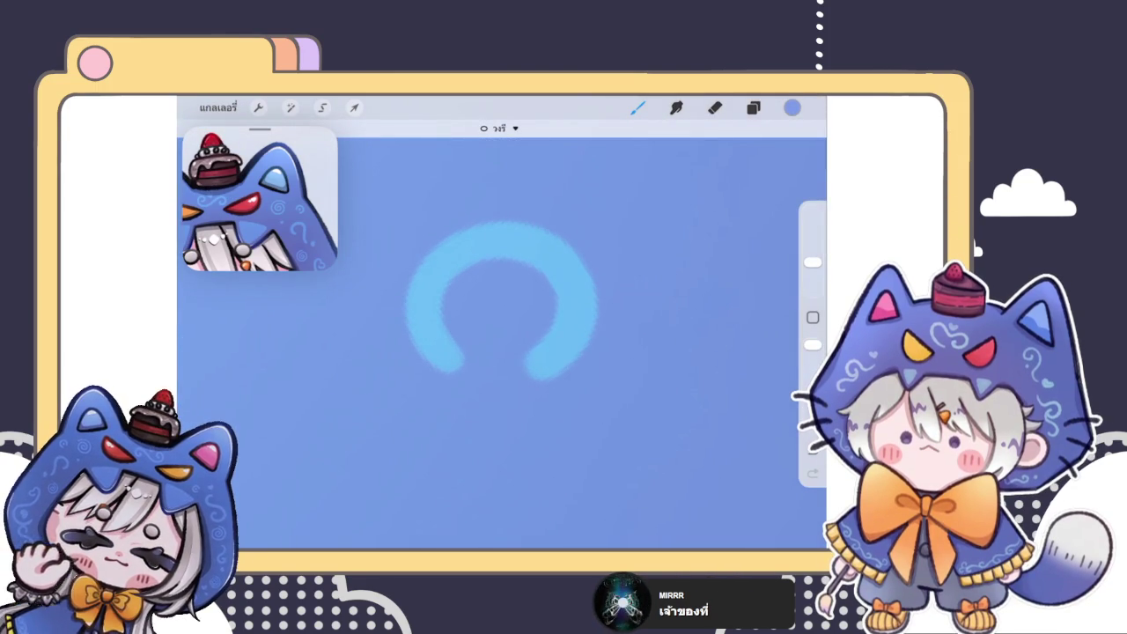
click(499, 128)
click(534, 157)
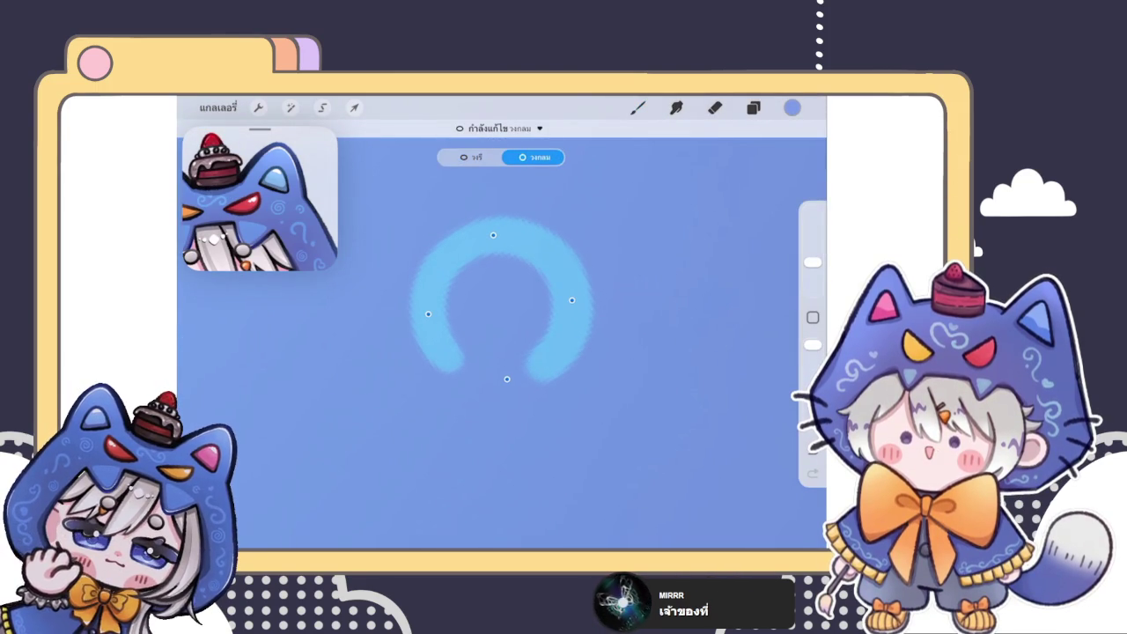
drag(493, 299, 486, 312)
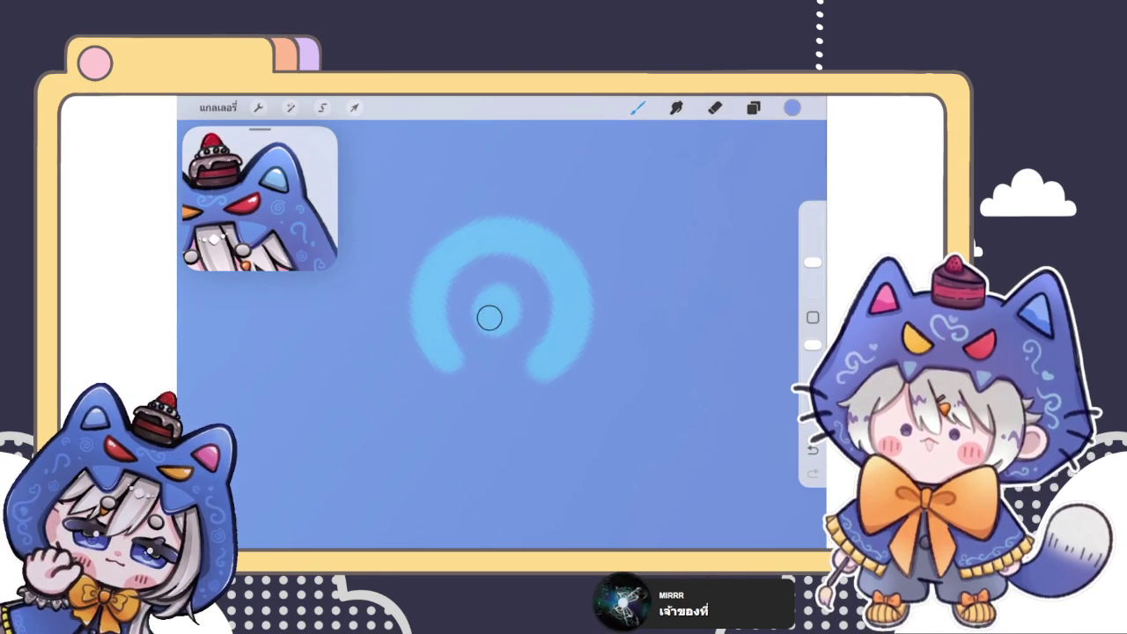
- Draw a light-blue question-mark squiggle near the spiral, redrawing it twice
scroll(502, 334, down, 10)
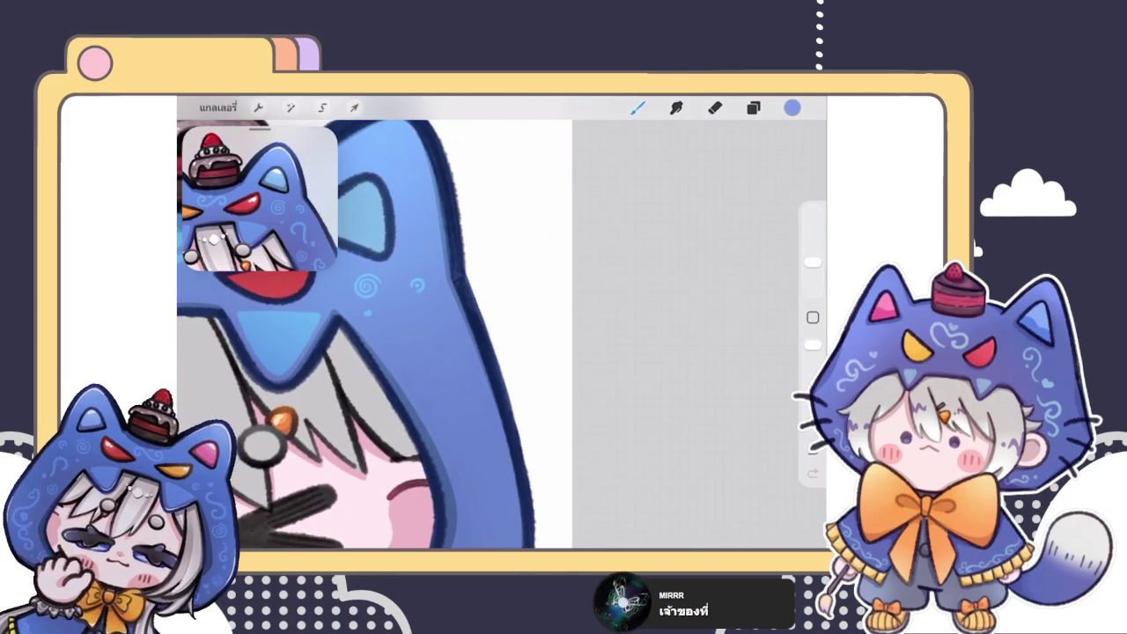
scroll(493, 334, up, 3)
scroll(493, 334, up, 3)
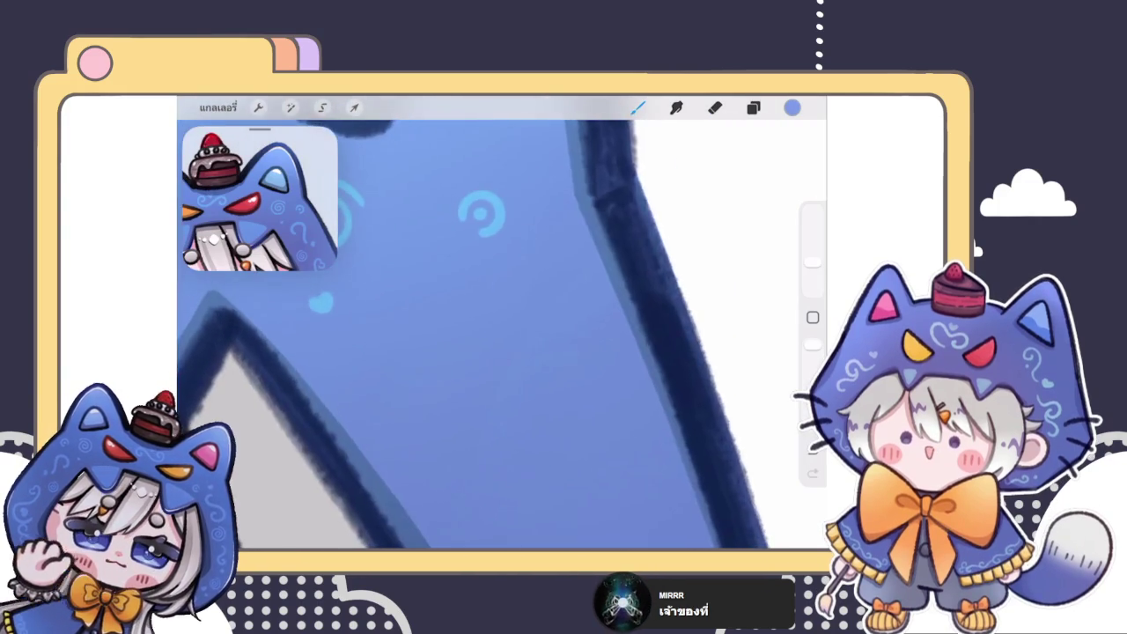
scroll(492, 334, up, 2)
mouse_move(413, 326)
mouse_down()
mouse_move(475, 339)
mouse_move(456, 400)
mouse_up()
scroll(457, 352, up, 3)
key(ctrl+z)
mouse_move(416, 294)
mouse_down()
mouse_move(404, 280)
mouse_move(462, 343)
mouse_move(466, 383)
mouse_up()
key(ctrl+z)
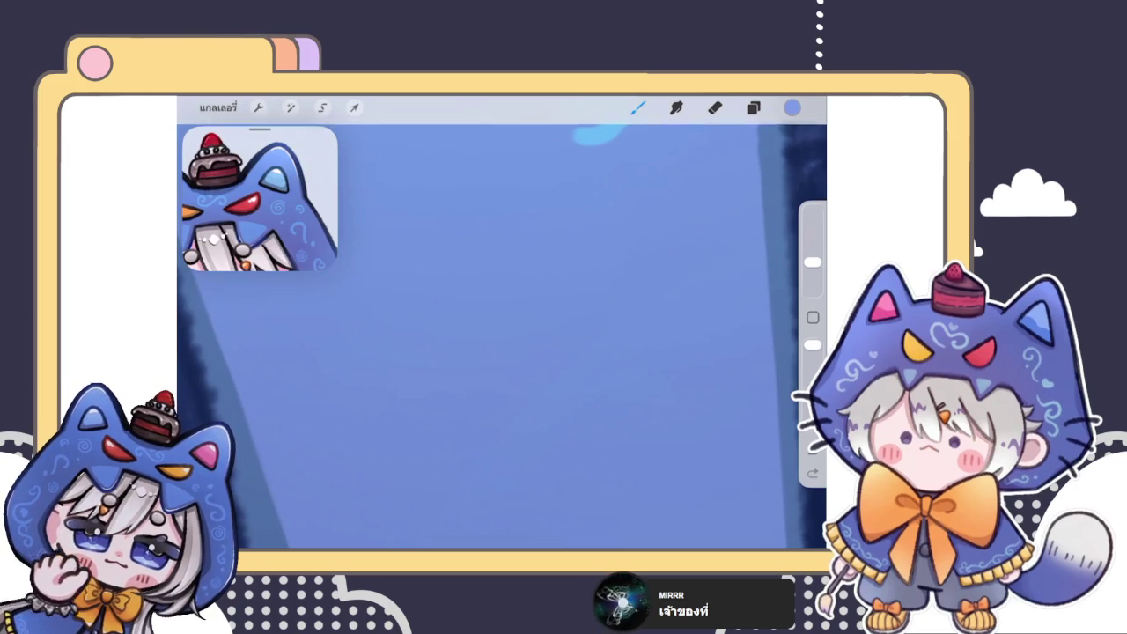
mouse_move(409, 304)
mouse_down()
mouse_move(465, 221)
mouse_move(471, 374)
mouse_up()
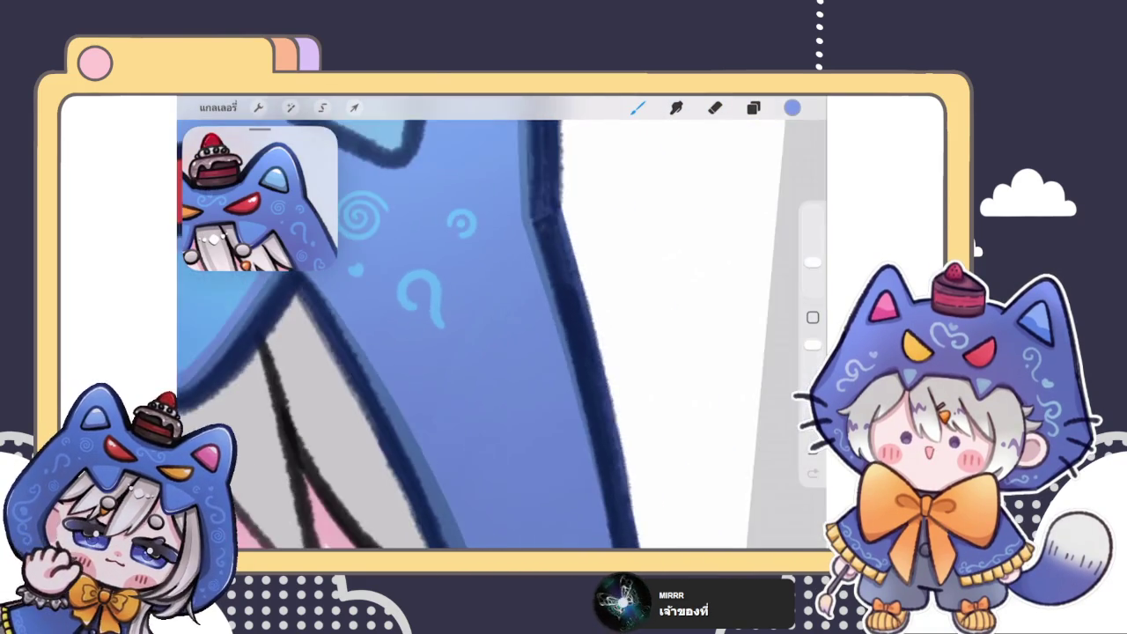
- Lasso the question mark, shrink it proportionally and rotate it slightly
click(322, 107)
drag(425, 198, 425, 199)
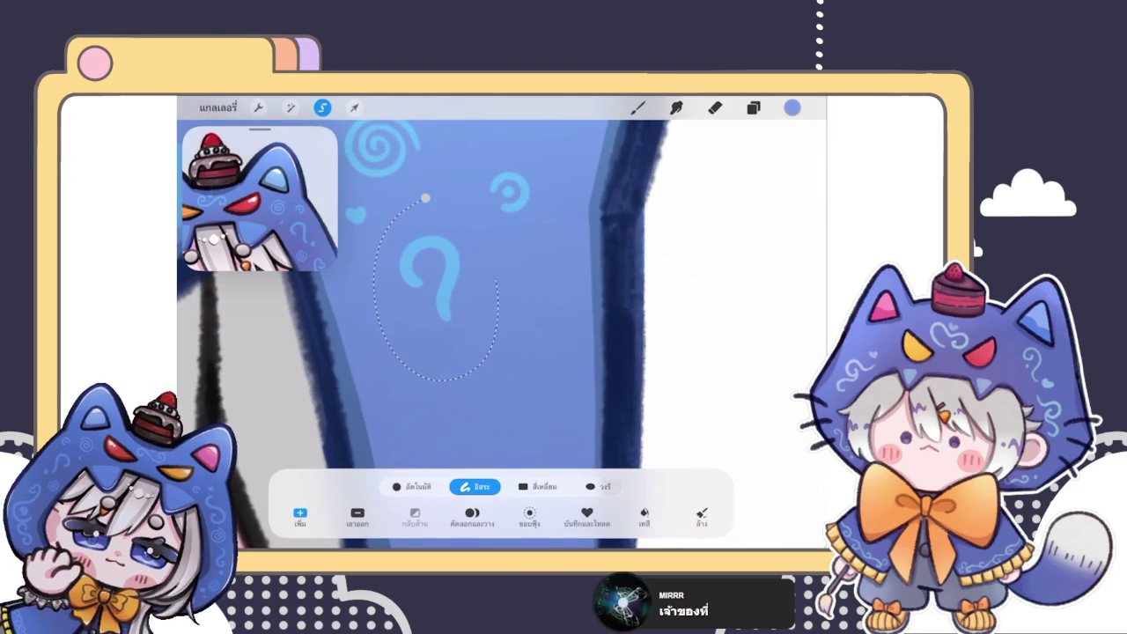
click(354, 108)
click(484, 485)
drag(493, 353, 455, 336)
drag(440, 198, 456, 221)
click(638, 107)
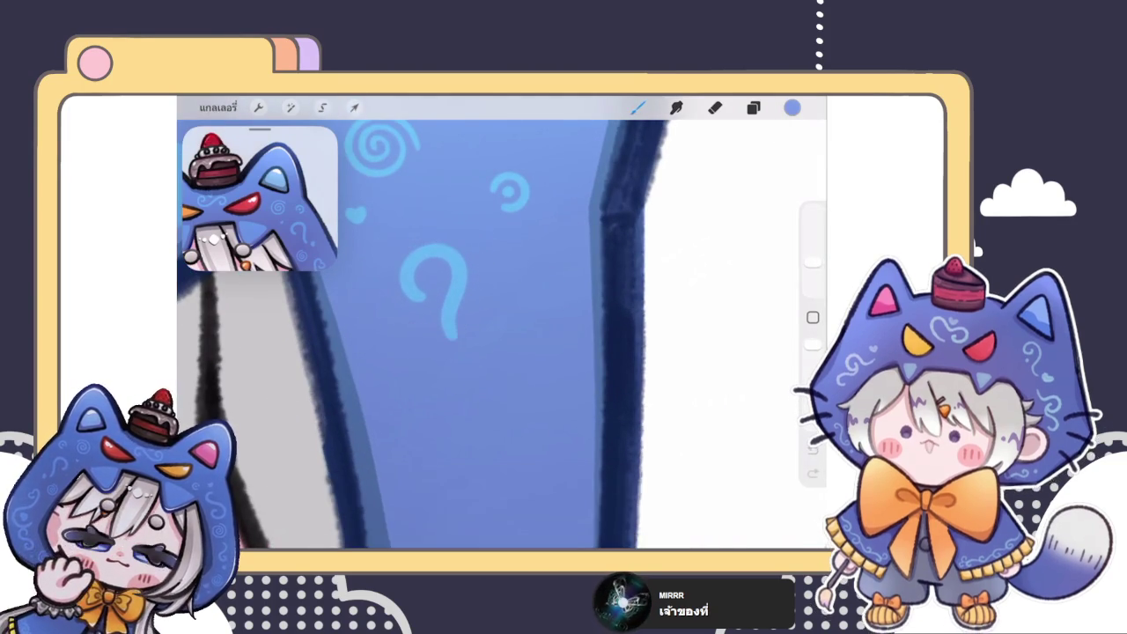
- Paint a small light-blue heart among the swirls on the hood
scroll(450, 334, down, 5)
scroll(408, 344, down, 3)
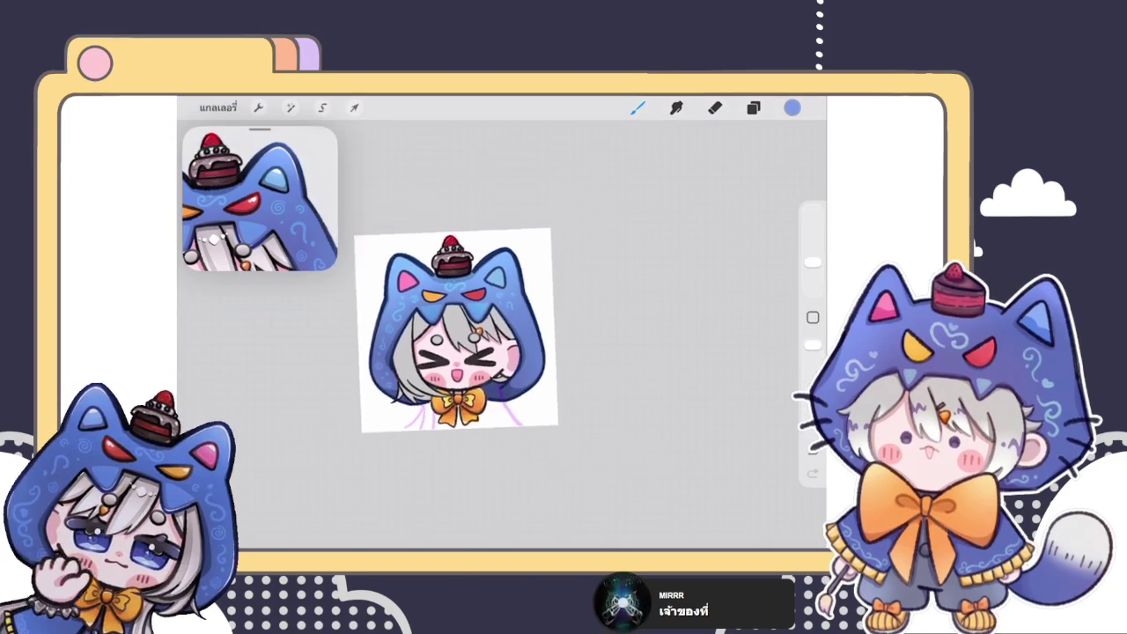
scroll(427, 331, up, 2)
scroll(422, 335, up, 3)
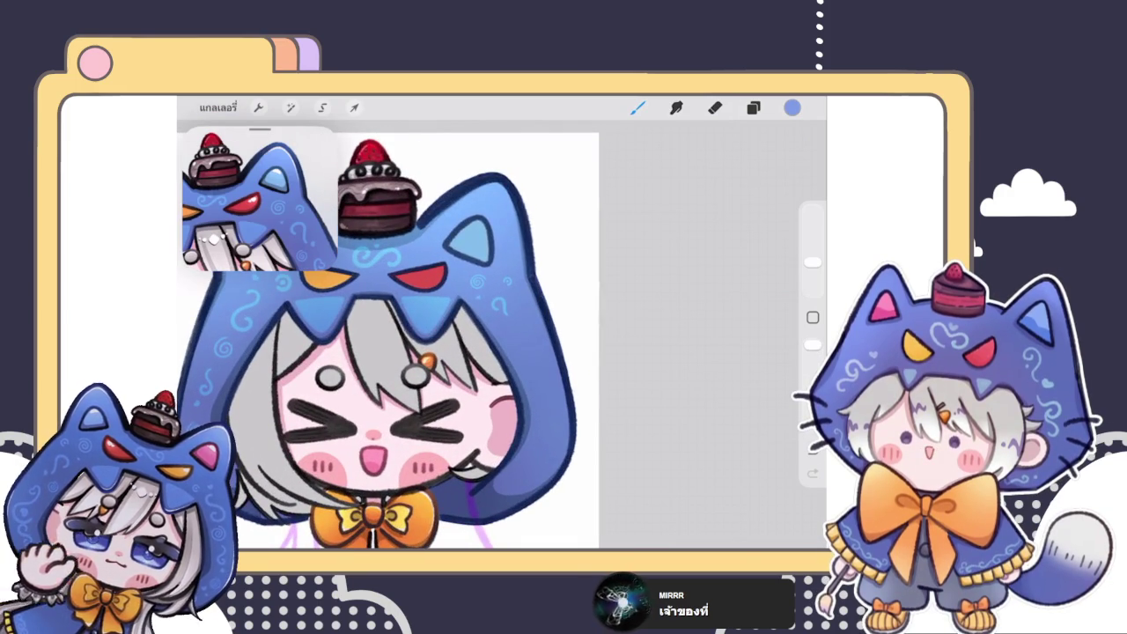
scroll(502, 335, up, 3)
scroll(502, 334, up, 3)
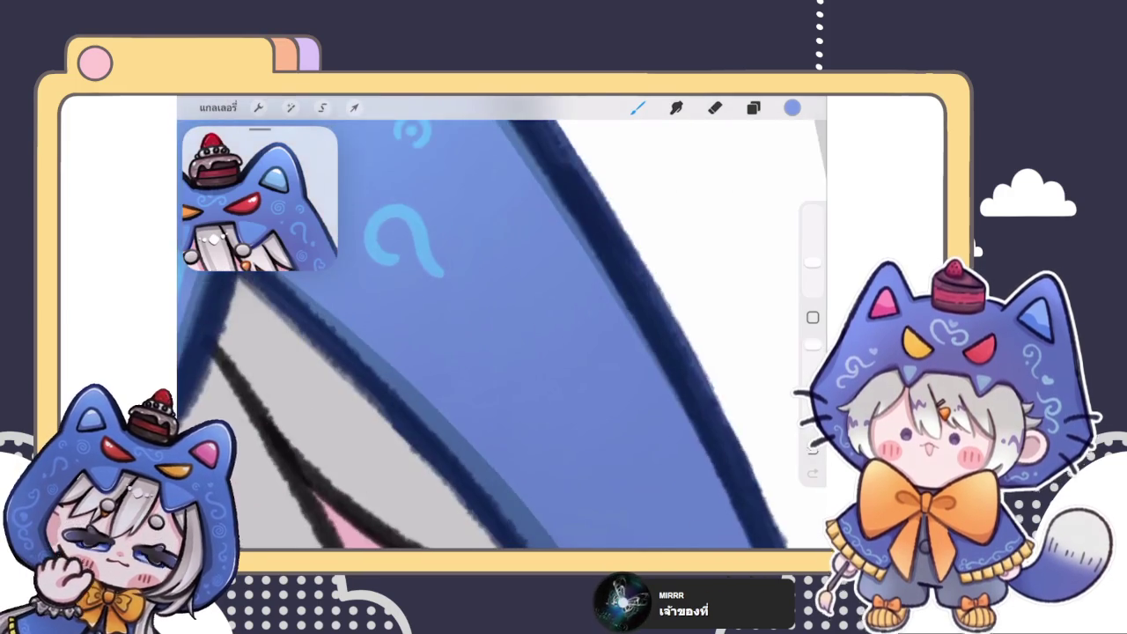
scroll(502, 335, up, 2)
scroll(352, 309, up, 3)
scroll(352, 308, up, 3)
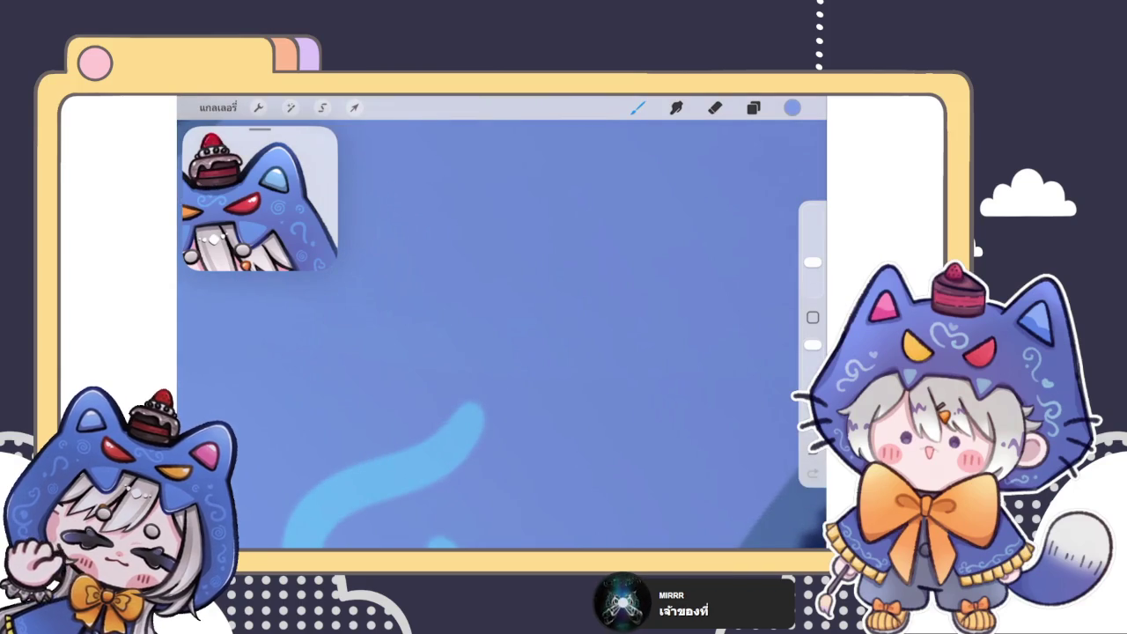
drag(465, 295, 466, 339)
scroll(479, 352, up, 3)
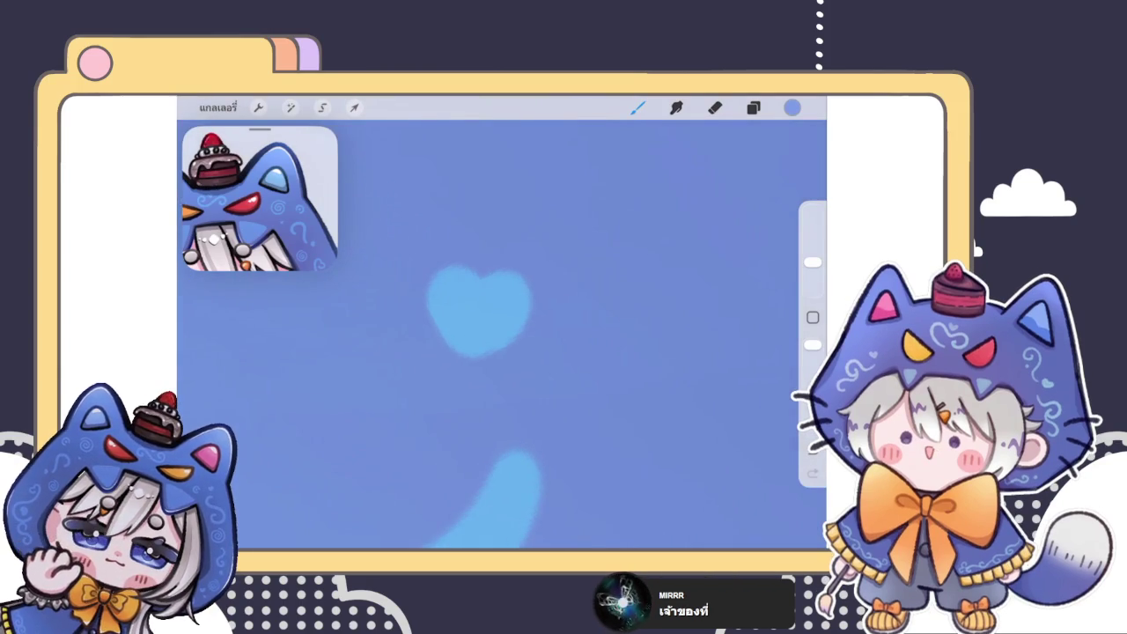
scroll(480, 334, up, 2)
scroll(479, 335, up, 3)
click(714, 107)
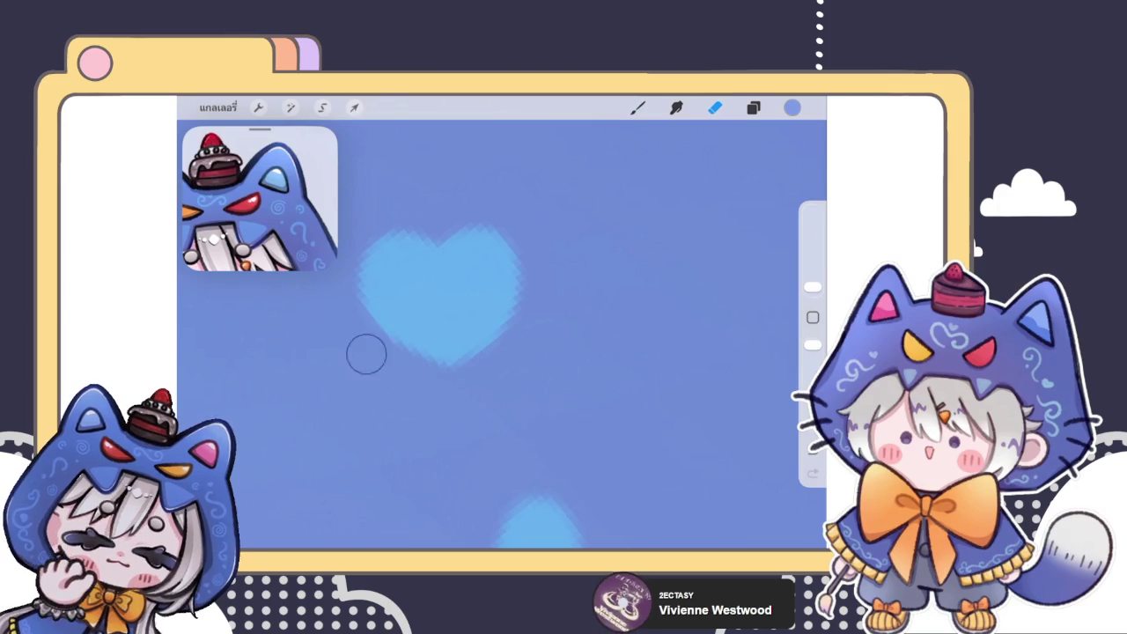
- Make a trial freehand selection beside the heart, then drop it and return to the brush
click(322, 106)
mouse_move(517, 183)
mouse_down()
mouse_move(580, 251)
mouse_move(577, 352)
mouse_move(545, 407)
mouse_up()
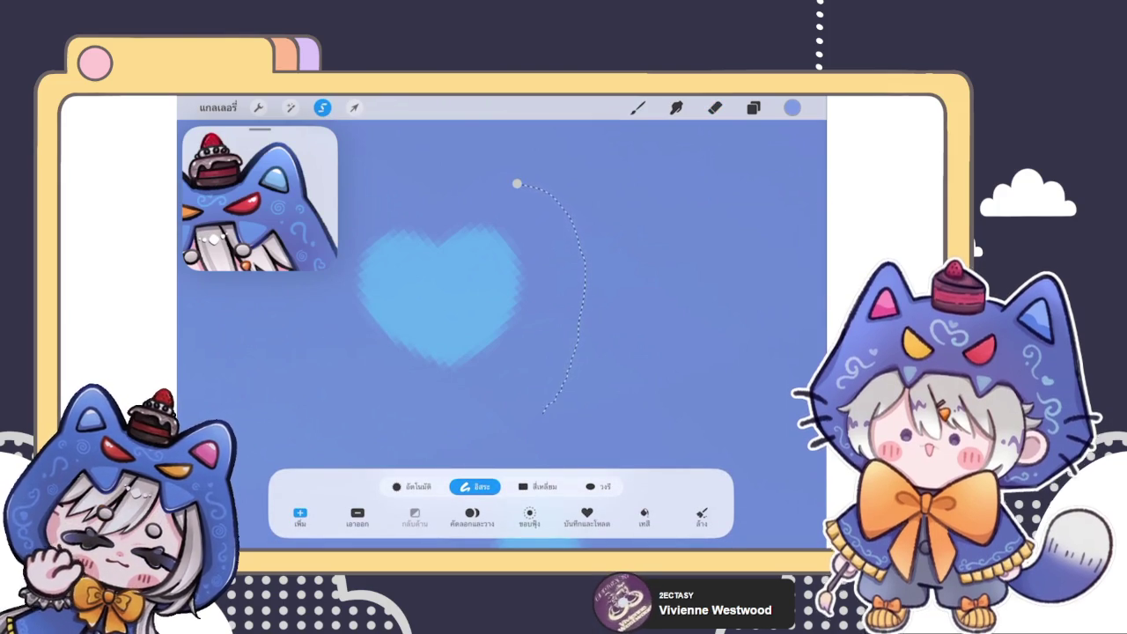
click(713, 107)
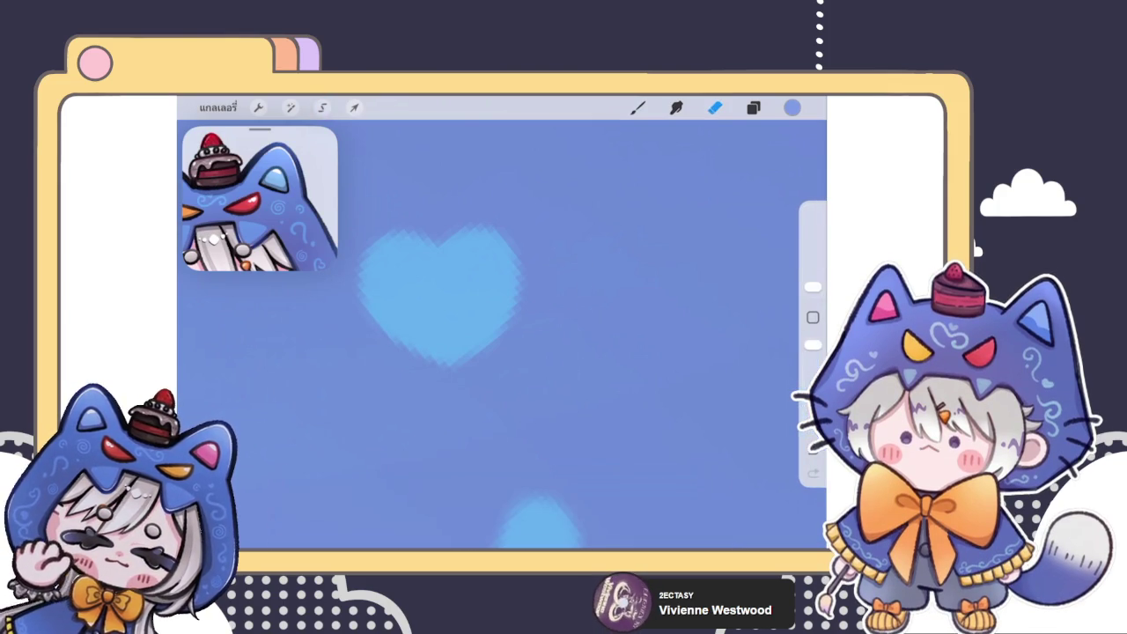
click(637, 107)
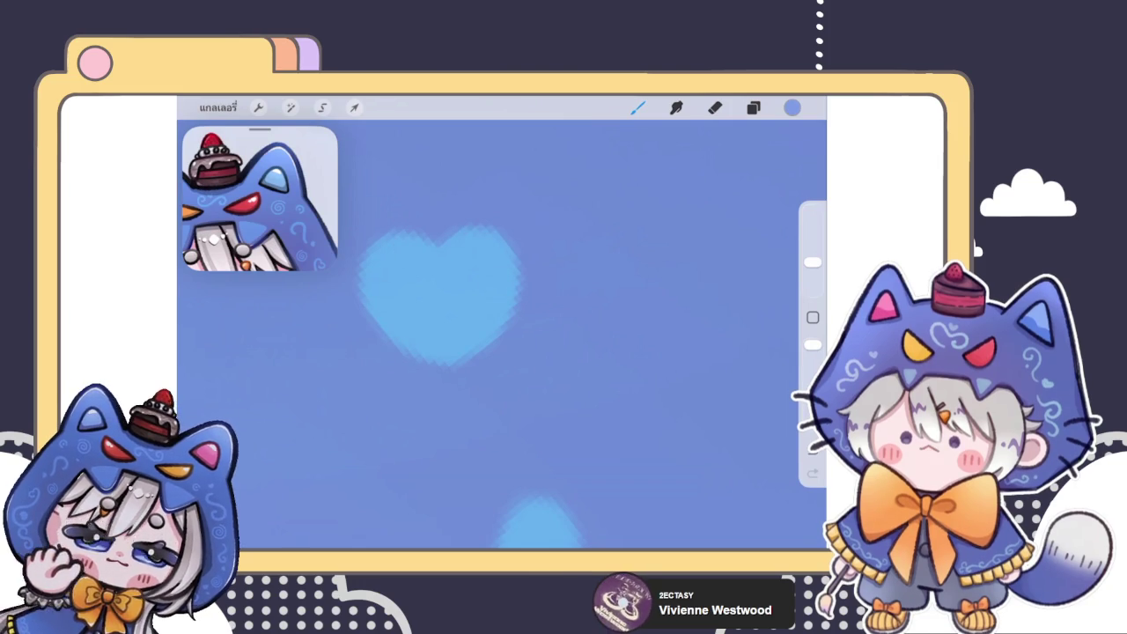
scroll(502, 335, down, 3)
scroll(502, 334, down, 3)
scroll(502, 334, down, 3)
scroll(502, 335, down, 3)
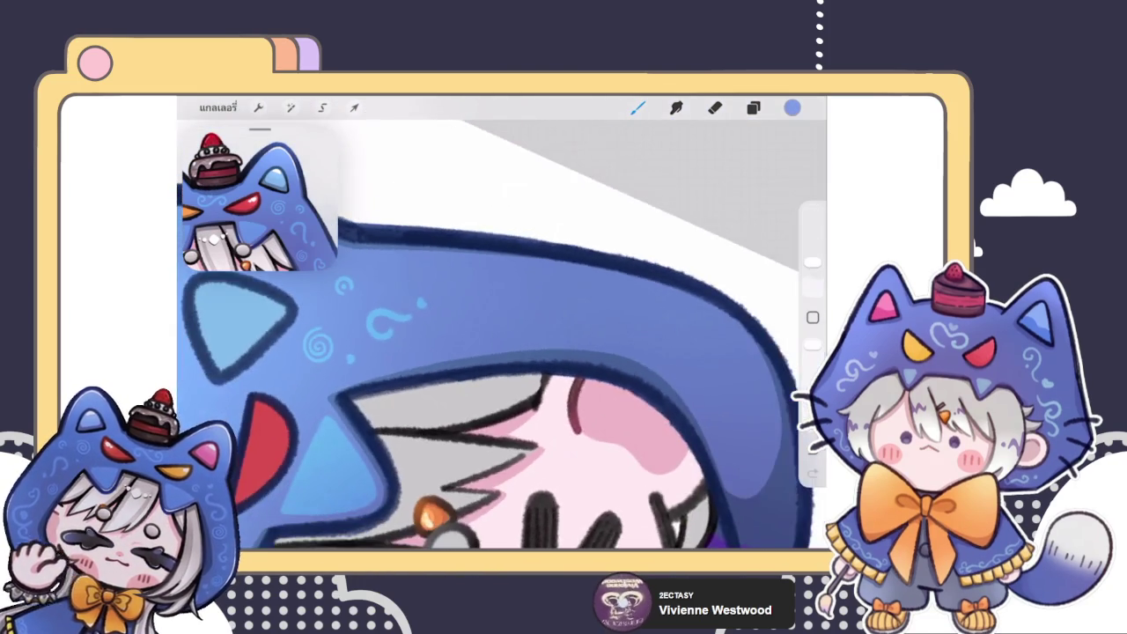
scroll(502, 334, down, 3)
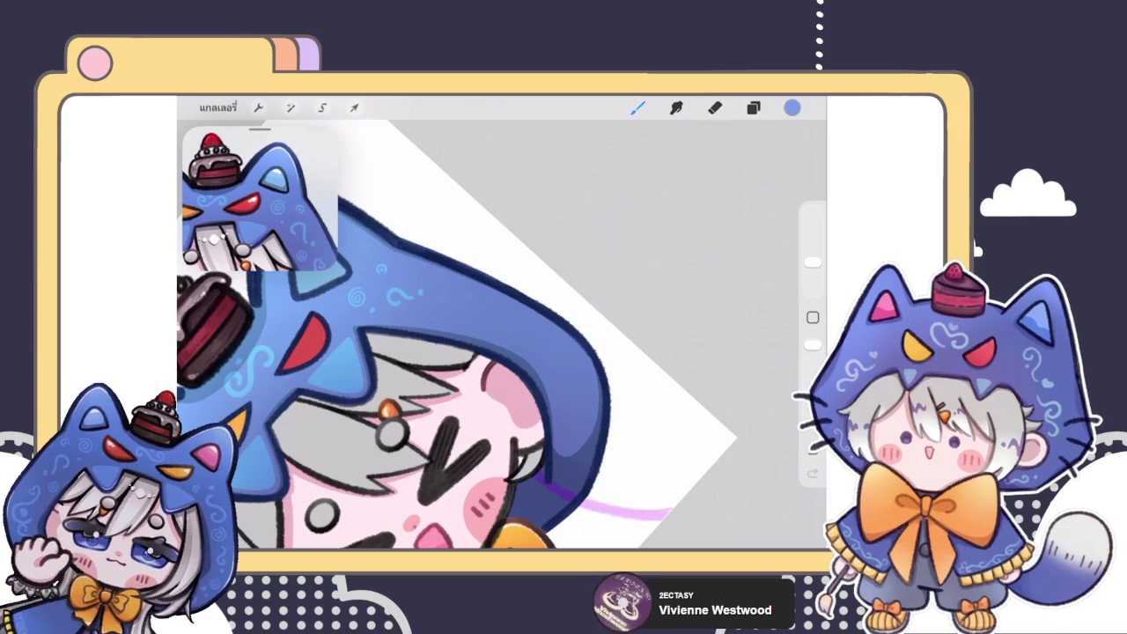
scroll(502, 334, down, 3)
scroll(502, 335, up, 3)
scroll(502, 334, up, 3)
scroll(502, 334, down, 2)
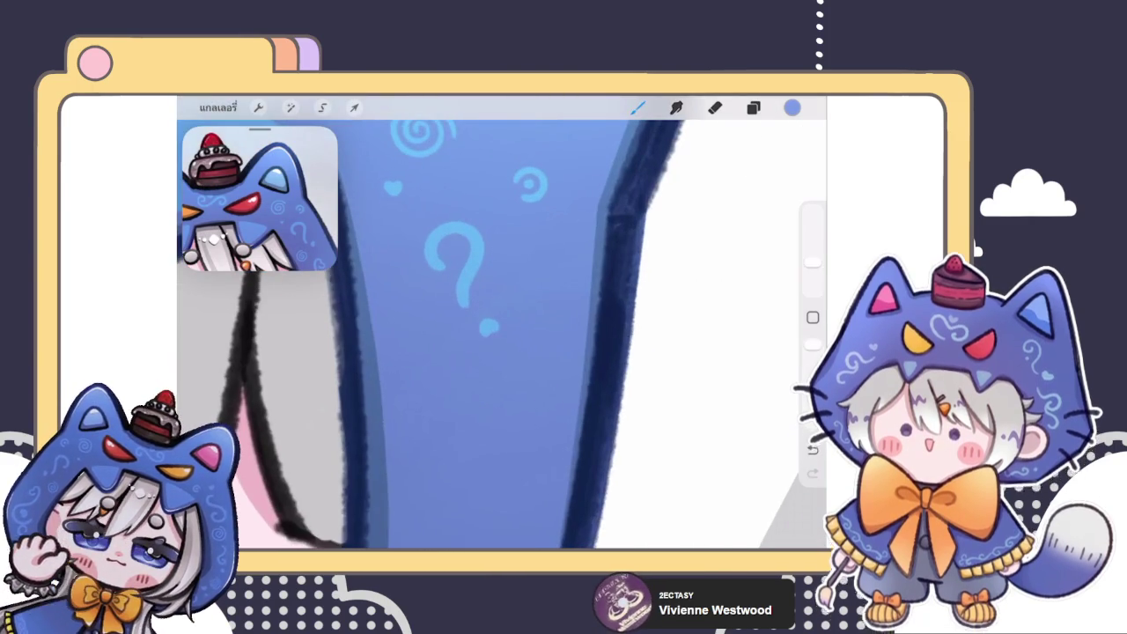
- Lasso the question-mark doodle, rotate it, and commit with the brush
click(322, 106)
drag(457, 191, 528, 334)
click(354, 107)
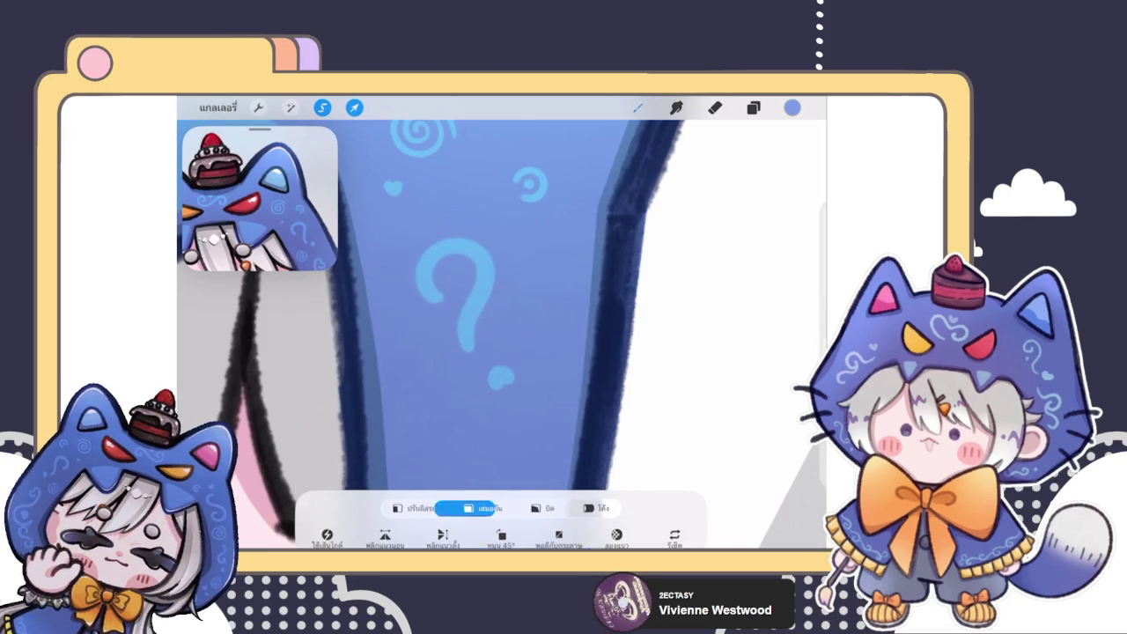
click(637, 107)
scroll(502, 335, down, 3)
scroll(378, 334, down, 3)
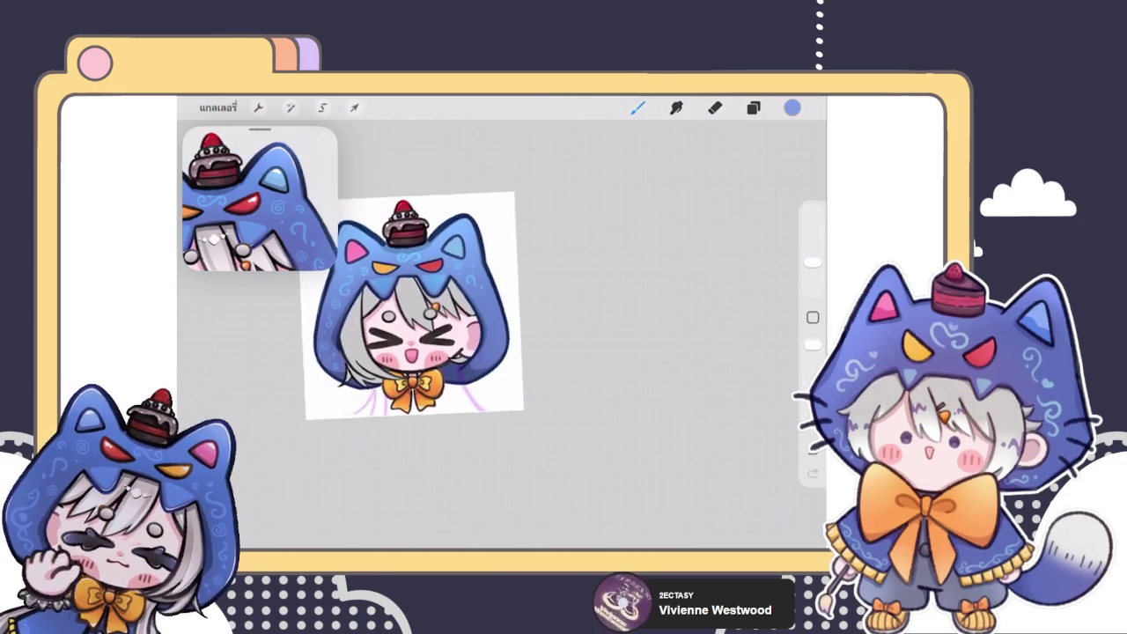
scroll(379, 335, up, 3)
scroll(379, 334, up, 2)
scroll(427, 322, up, 2)
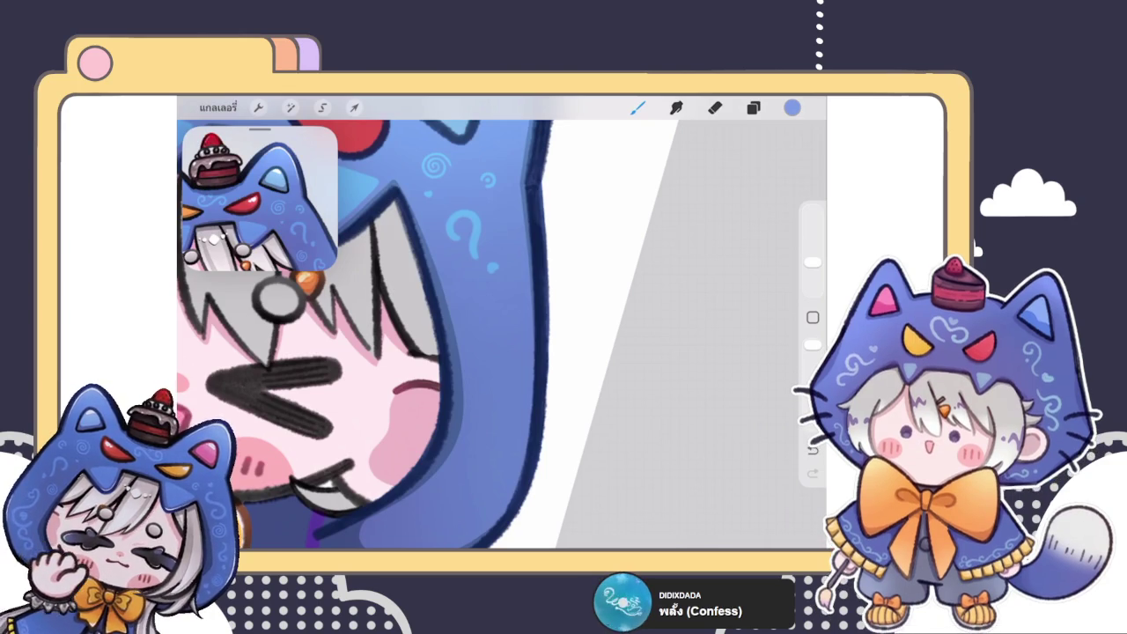
- Draw a light-blue spiral near the heart, erase it with a larger eraser, and enlarge the brush
scroll(501, 334, up, 5)
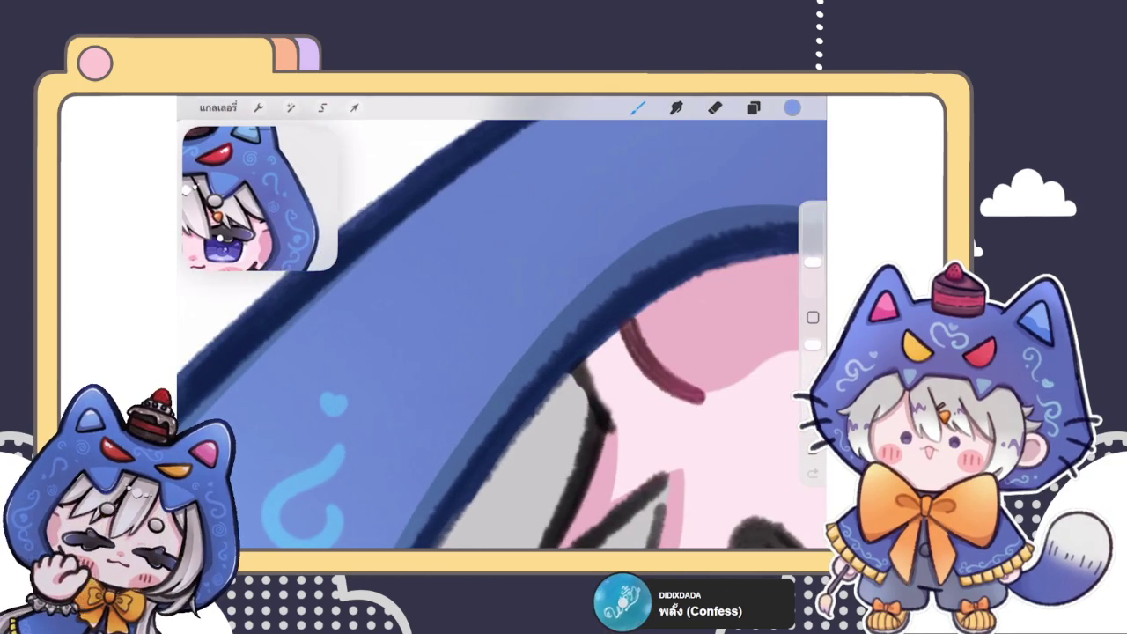
scroll(616, 378, left, 3)
mouse_move(444, 333)
mouse_down()
mouse_move(459, 327)
mouse_move(440, 359)
mouse_move(414, 325)
mouse_up()
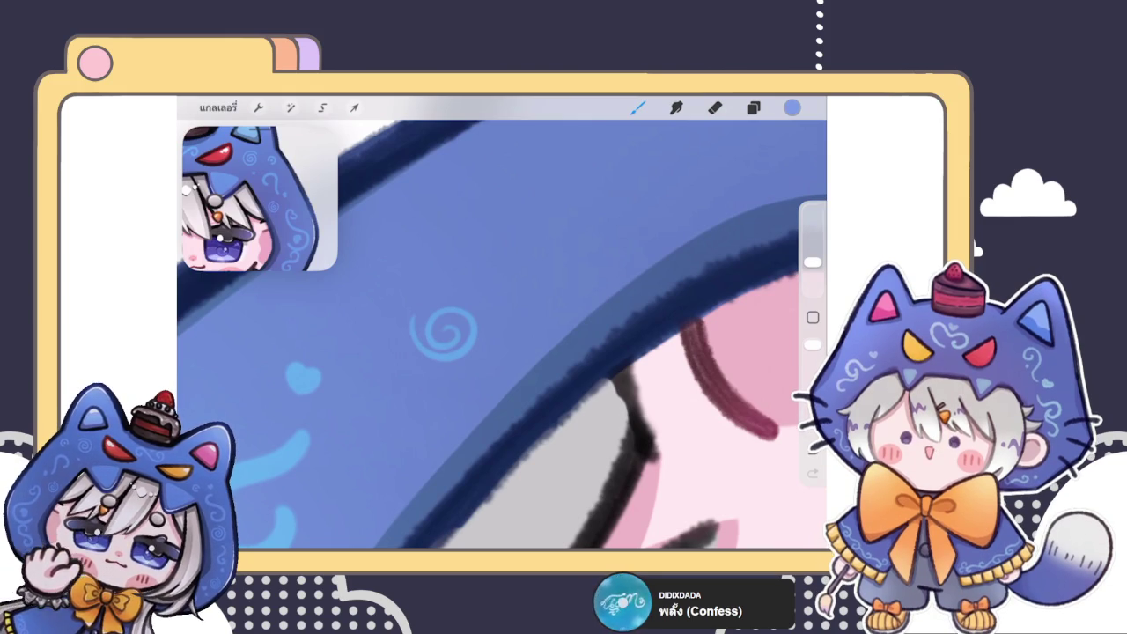
scroll(501, 317, up, 3)
click(715, 107)
drag(526, 268, 498, 352)
drag(812, 287, 813, 280)
drag(493, 291, 506, 298)
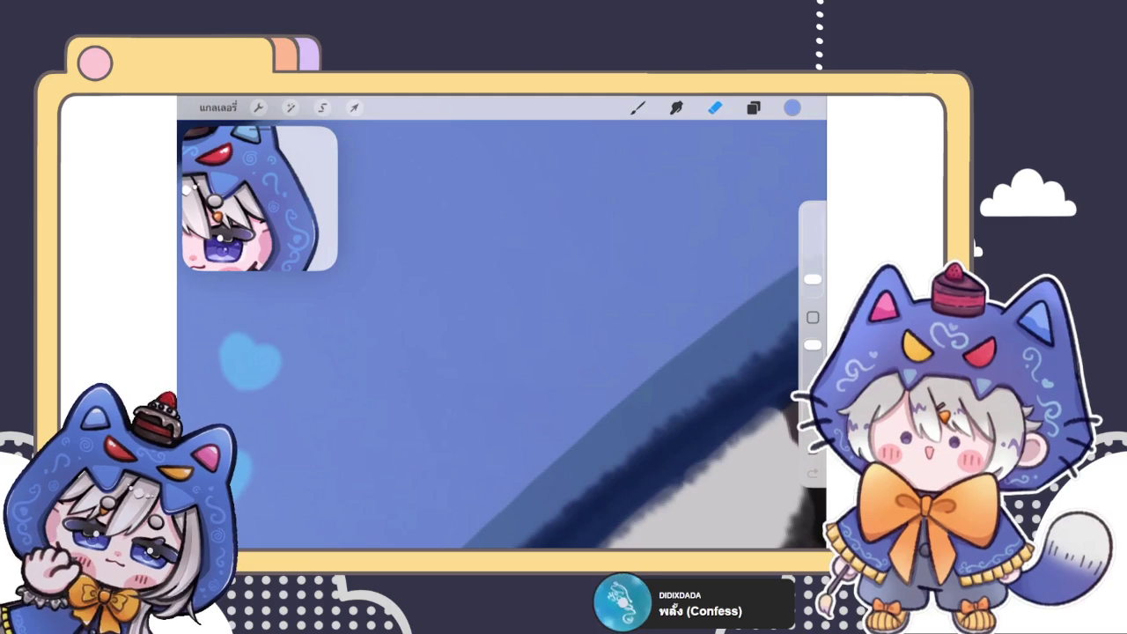
click(637, 107)
drag(812, 279, 811, 262)
- Redraw the light-blue spiral repeatedly, ending with a small stroke beside it
mouse_move(495, 277)
mouse_down()
mouse_move(478, 304)
mouse_move(482, 326)
mouse_up()
key(ctrl+z)
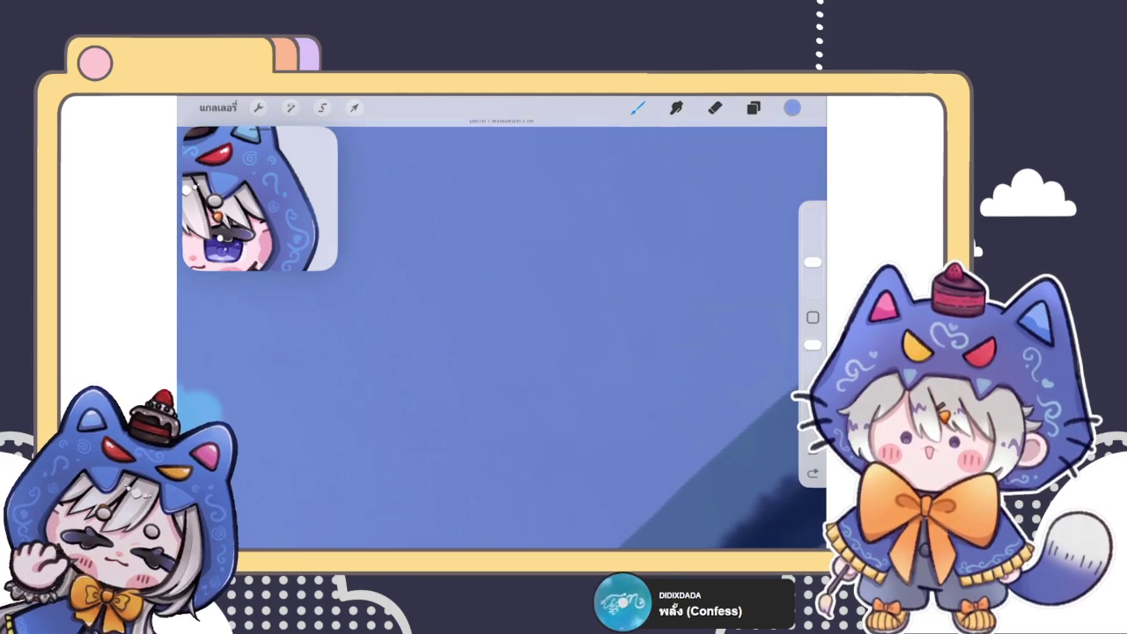
mouse_move(509, 262)
mouse_down()
mouse_move(457, 282)
mouse_move(488, 368)
mouse_move(619, 323)
mouse_up()
key(ctrl+z)
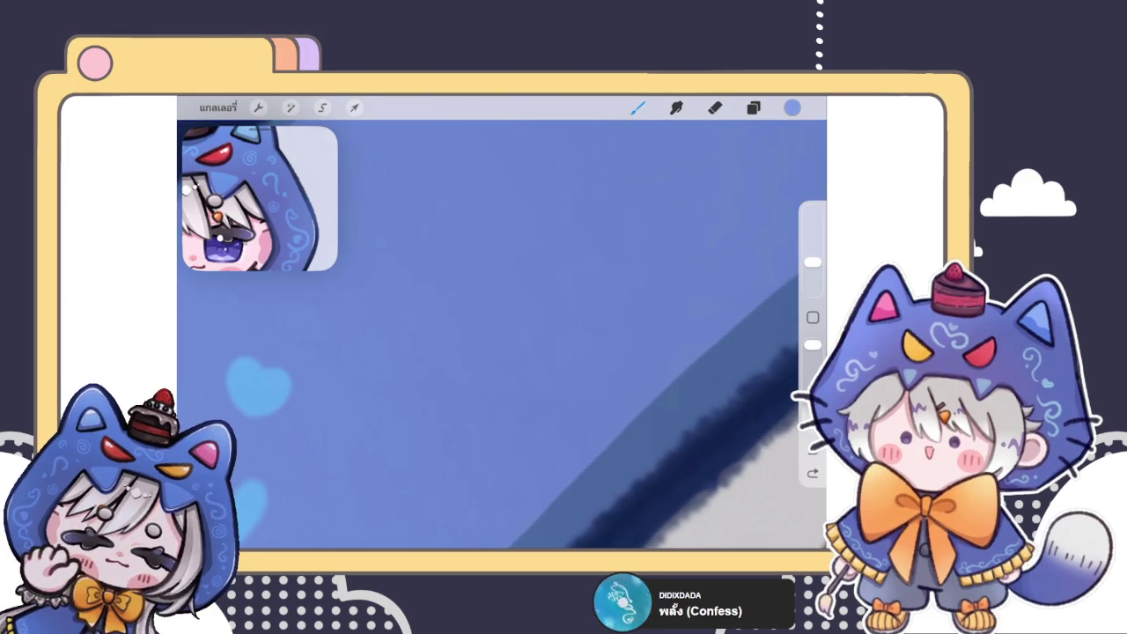
mouse_move(510, 298)
mouse_down()
mouse_move(518, 293)
mouse_move(493, 280)
mouse_move(539, 319)
mouse_move(521, 245)
mouse_up()
key(ctrl+z)
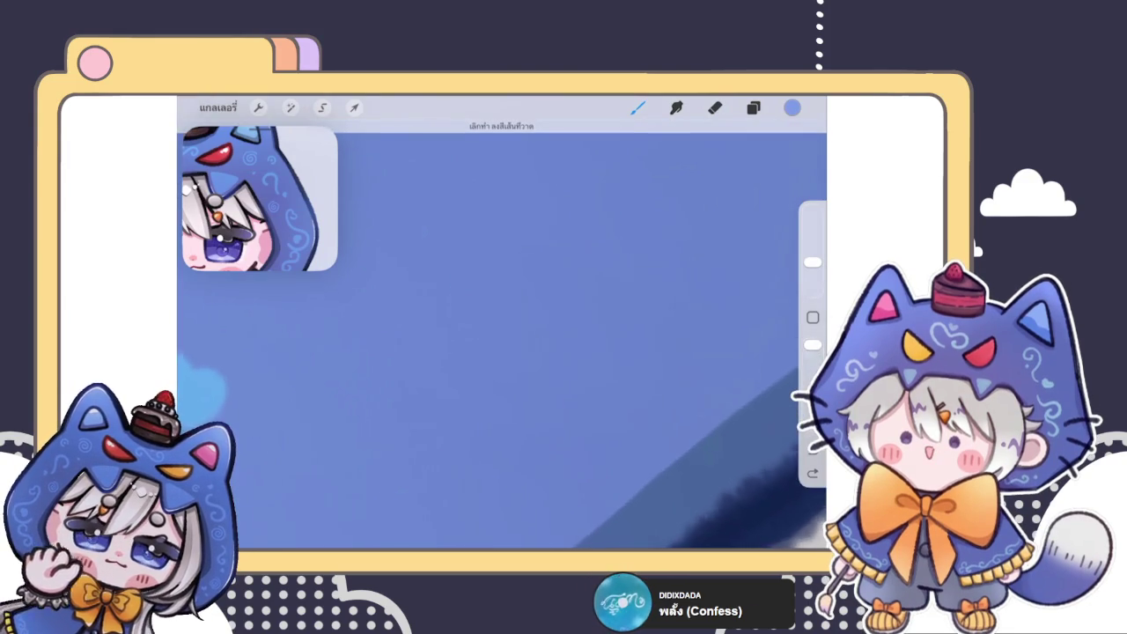
mouse_move(511, 283)
mouse_down()
mouse_move(519, 289)
mouse_move(537, 264)
mouse_move(550, 321)
mouse_move(465, 343)
mouse_up()
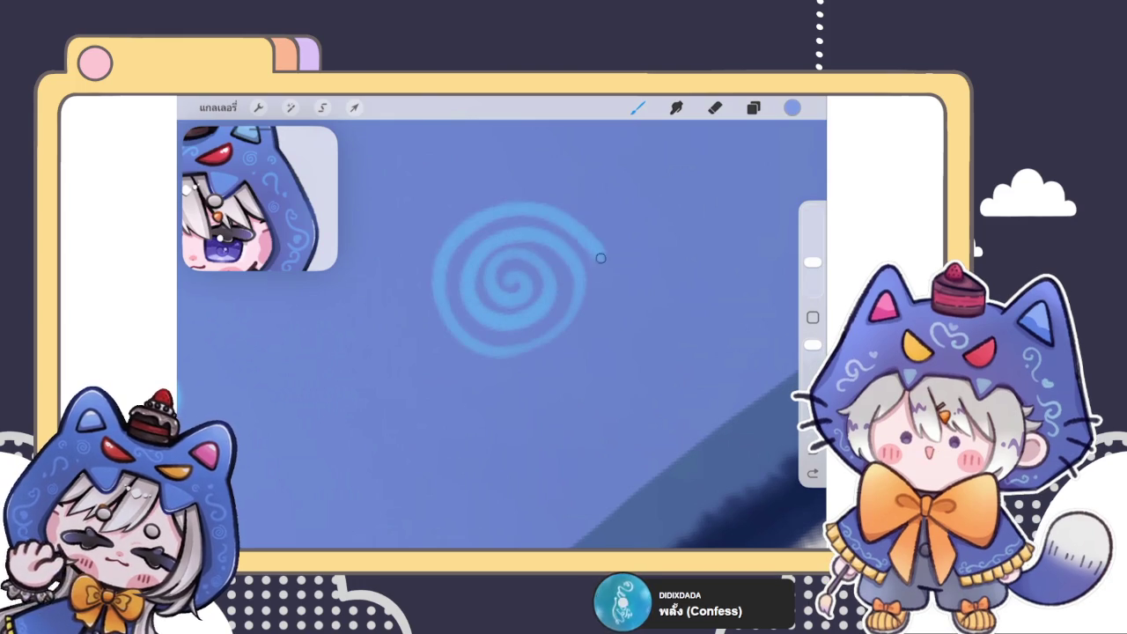
key(ctrl+z)
mouse_move(500, 278)
mouse_down()
mouse_move(519, 248)
mouse_move(490, 241)
mouse_move(498, 334)
mouse_move(557, 219)
mouse_up()
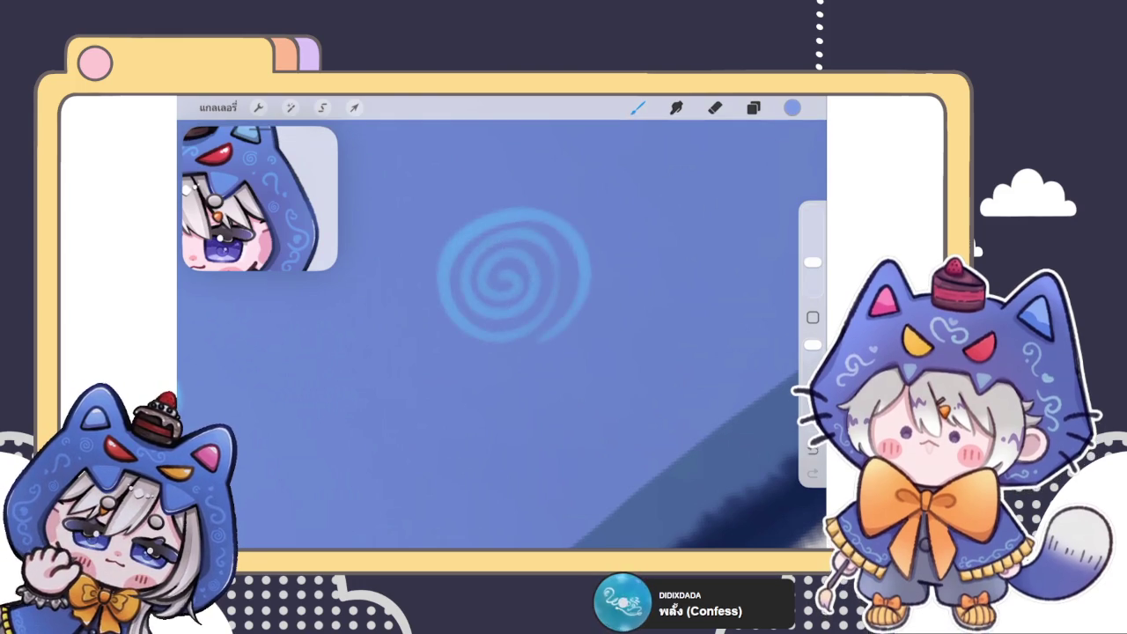
key(ctrl+z)
mouse_move(509, 291)
mouse_down()
mouse_move(526, 343)
mouse_move(583, 320)
mouse_move(485, 221)
mouse_move(581, 376)
mouse_up()
scroll(501, 335, down, 5)
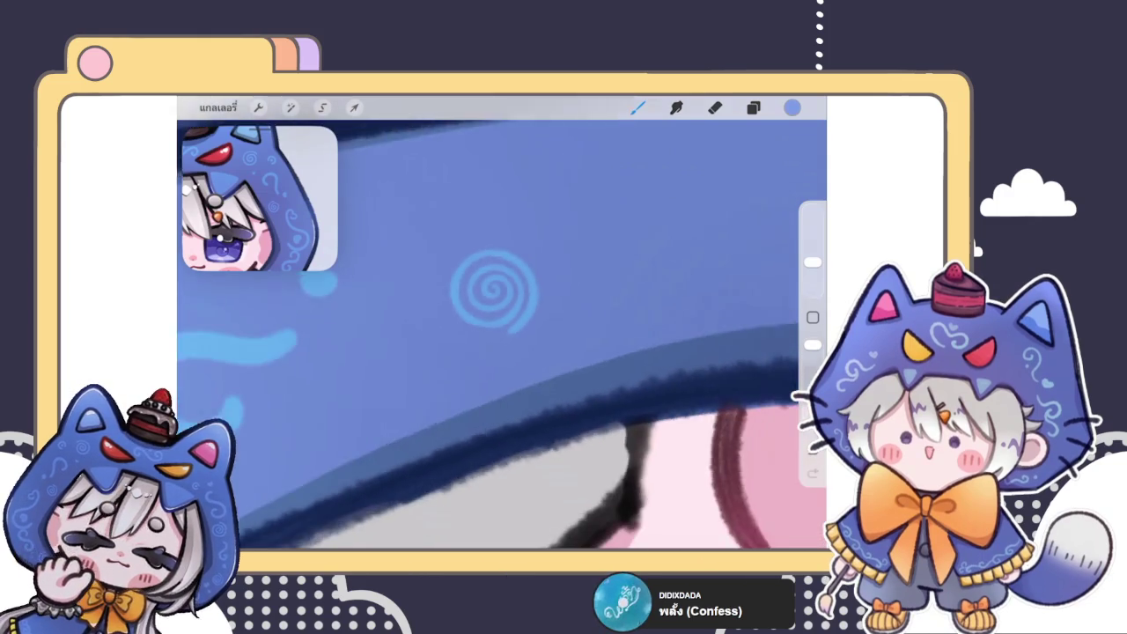
- Draw a small light-blue heart inside the big curl, then undo it to redraw
scroll(502, 334, up, 5)
scroll(468, 333, up, 2)
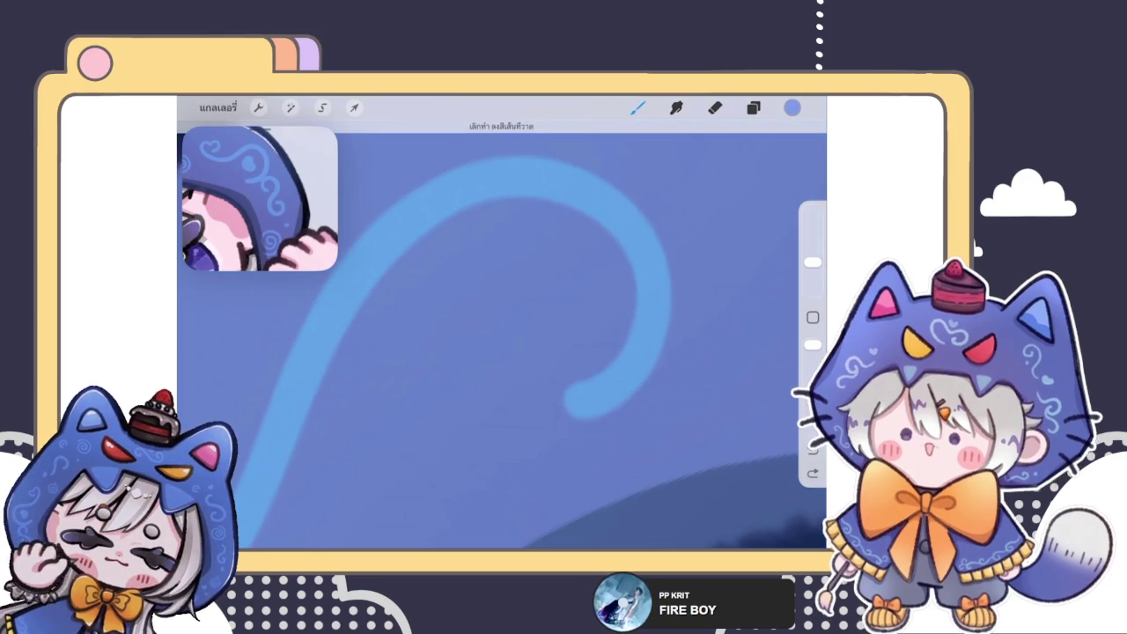
mouse_move(509, 328)
mouse_down()
mouse_move(498, 269)
mouse_move(540, 311)
mouse_move(497, 290)
mouse_move(531, 278)
mouse_move(503, 333)
mouse_move(506, 305)
mouse_move(507, 335)
mouse_move(517, 308)
mouse_move(509, 339)
mouse_move(531, 303)
mouse_up()
key(ctrl+z)
key(ctrl+z)
key(ctrl+z)
key(ctrl+z)
- Try light-blue curl strokes rightward from the heart swirl, undoing each attempt
scroll(501, 334, down, 5)
scroll(502, 322, down, 5)
scroll(502, 322, down, 3)
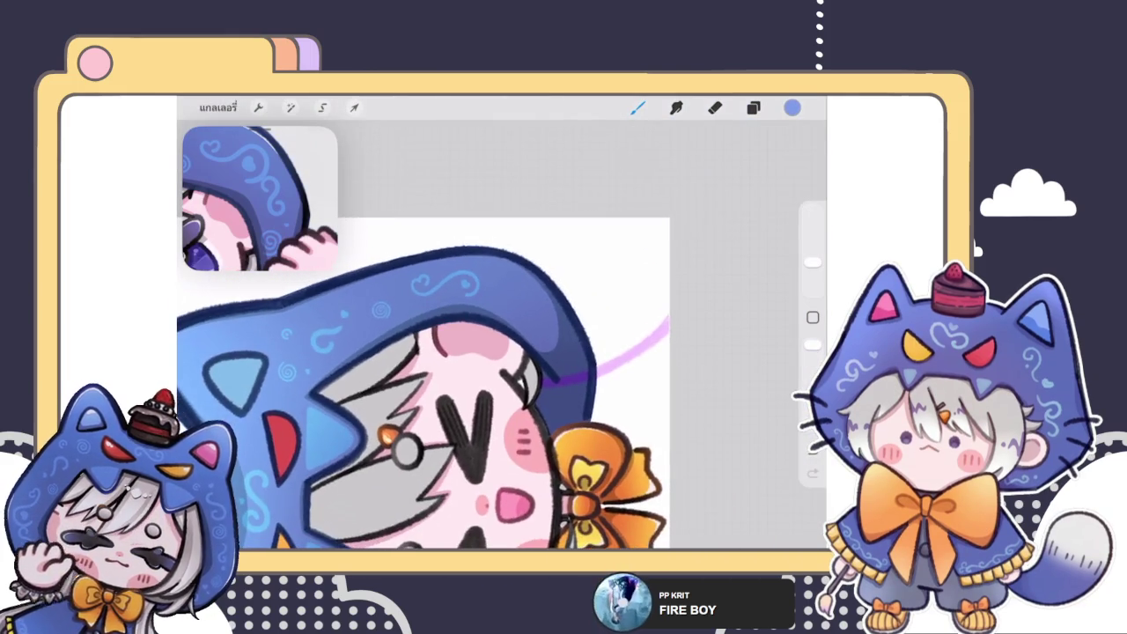
scroll(502, 379, down, 5)
scroll(501, 378, up, 5)
scroll(501, 378, up, 3)
scroll(502, 334, up, 5)
scroll(502, 335, up, 3)
mouse_move(430, 339)
mouse_down()
mouse_move(352, 314)
mouse_move(486, 304)
mouse_up()
scroll(502, 352, down, 2)
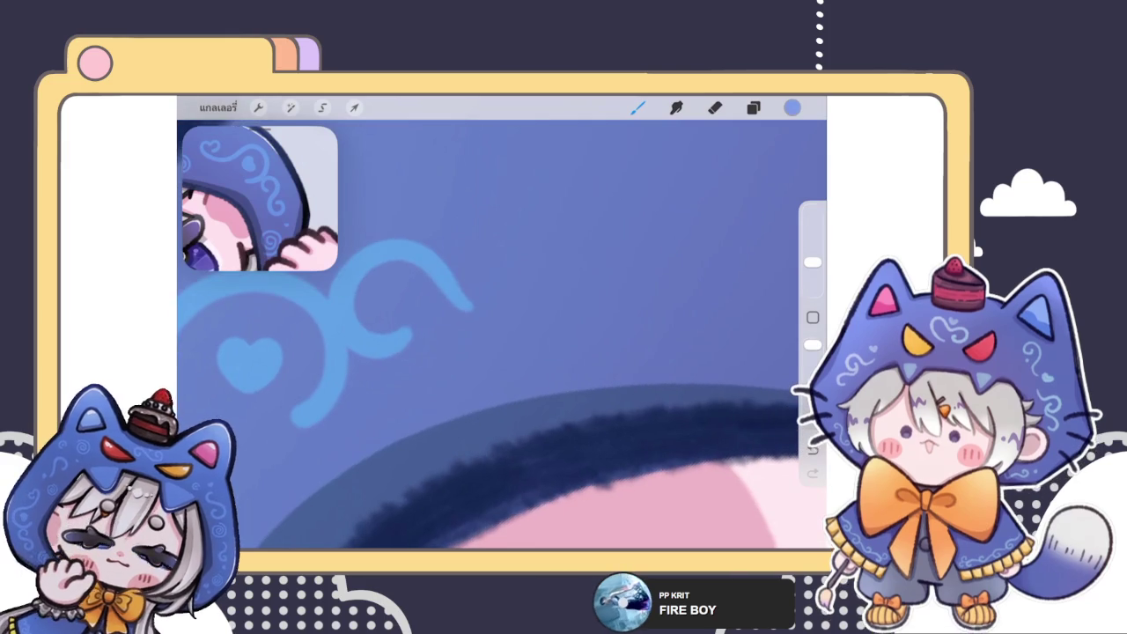
key(ctrl+z)
mouse_move(333, 283)
mouse_down()
mouse_move(498, 335)
mouse_move(503, 259)
mouse_up()
key(ctrl+z)
- Keep repainting the hooked curl until a final light-blue curl reaches rightward from the heart
mouse_move(401, 339)
mouse_down()
mouse_move(369, 291)
mouse_move(506, 287)
mouse_up()
key(ctrl+z)
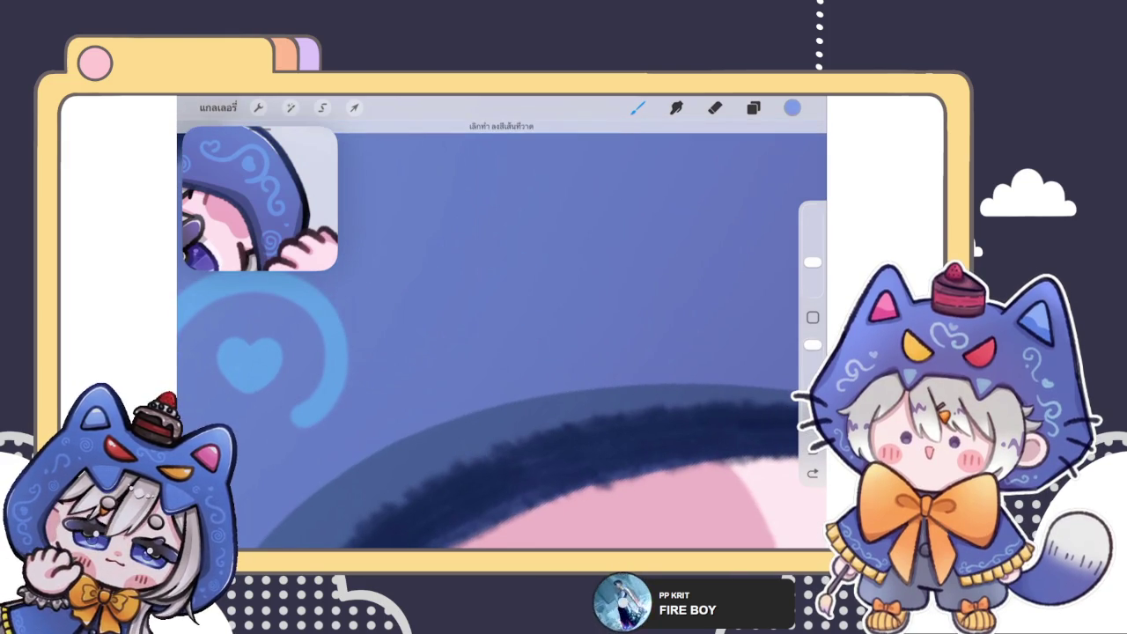
mouse_move(388, 352)
mouse_down()
mouse_move(370, 281)
mouse_move(529, 295)
mouse_move(489, 262)
mouse_up()
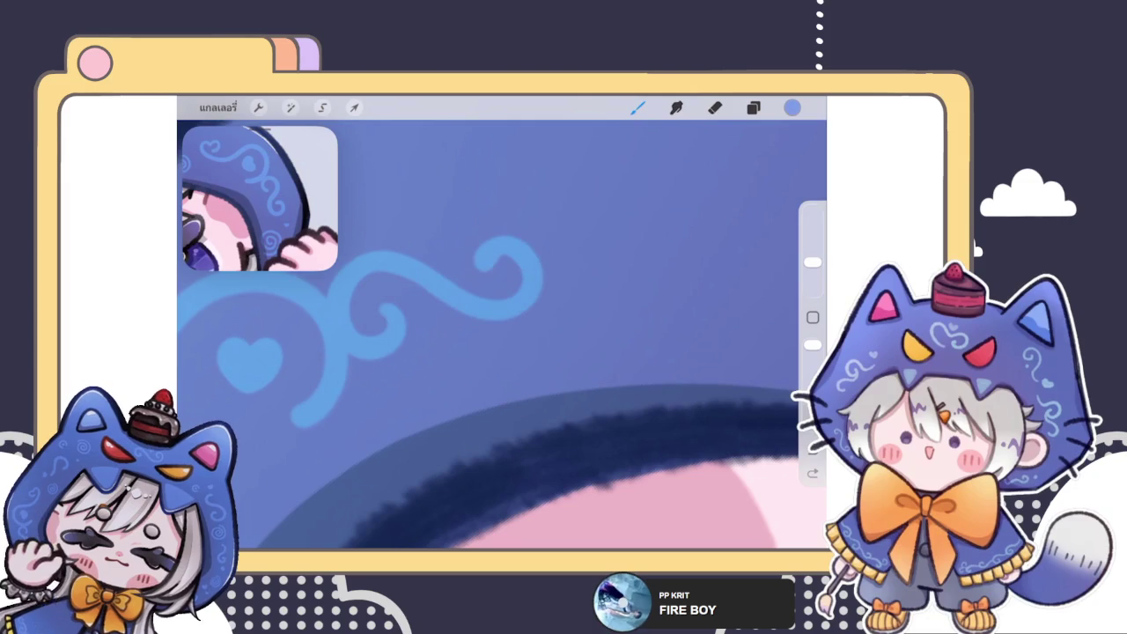
key(ctrl+z)
mouse_move(401, 356)
mouse_down()
mouse_move(390, 324)
mouse_move(457, 289)
mouse_move(503, 244)
mouse_up()
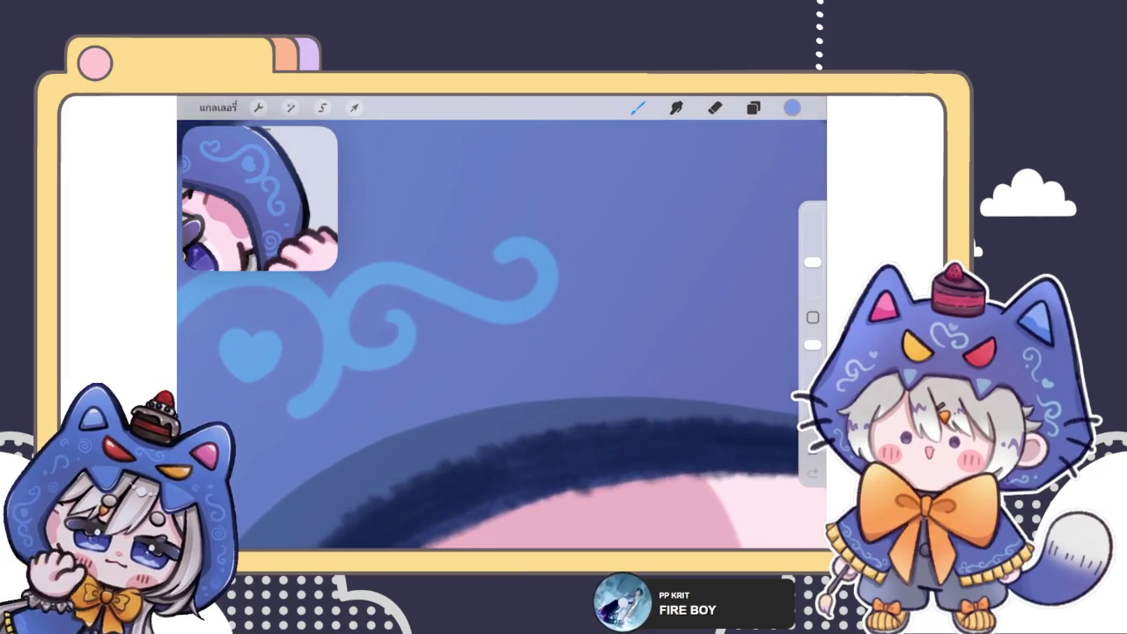
key(ctrl+z)
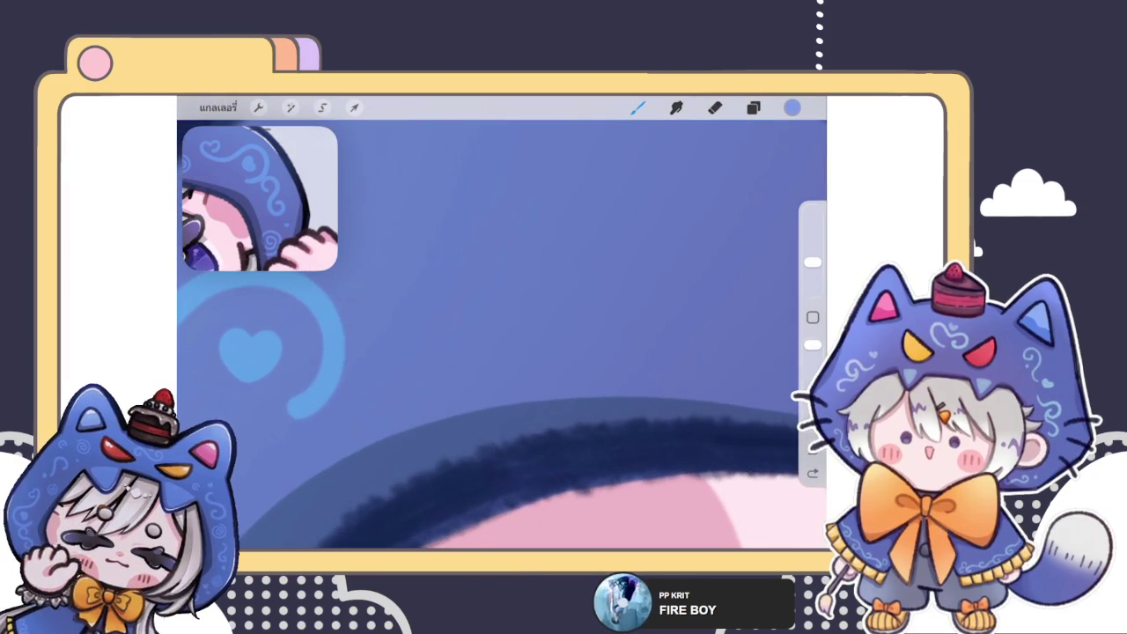
mouse_move(401, 315)
mouse_down()
mouse_move(378, 342)
mouse_move(410, 251)
mouse_move(563, 261)
mouse_move(510, 264)
mouse_up()
key(ctrl+z)
mouse_move(401, 317)
mouse_down()
mouse_move(414, 264)
mouse_move(553, 299)
mouse_up()
key(ctrl+z)
mouse_move(392, 336)
mouse_down()
mouse_move(434, 273)
mouse_move(506, 239)
mouse_move(509, 264)
mouse_up()
key(ctrl+z)
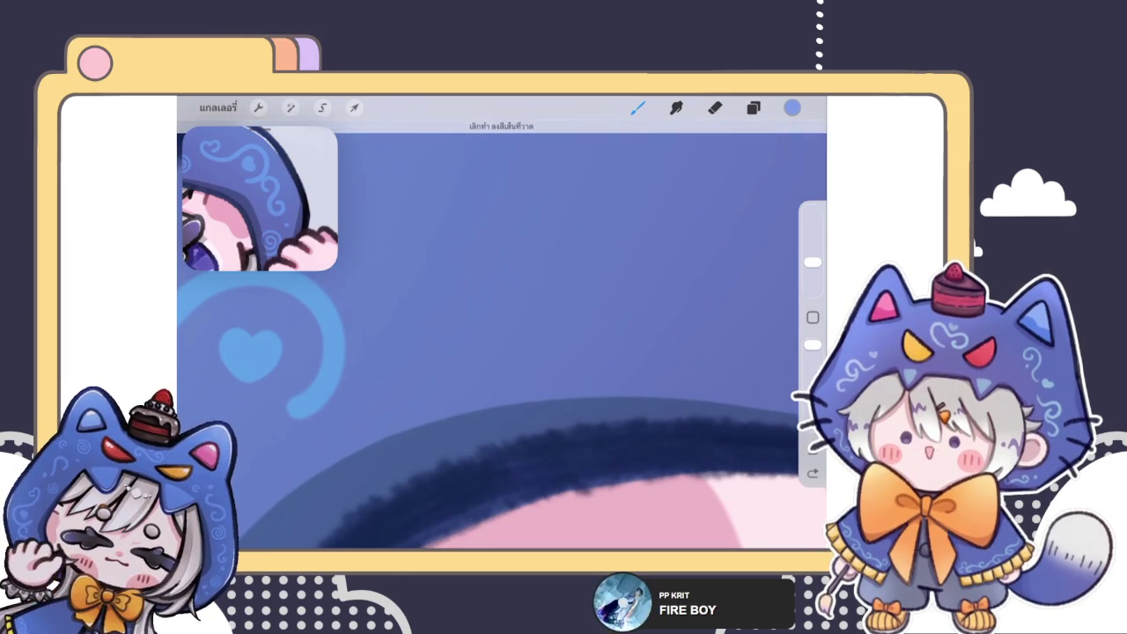
mouse_move(388, 322)
mouse_down()
mouse_move(344, 320)
mouse_move(431, 312)
mouse_move(493, 249)
mouse_move(475, 280)
mouse_up()
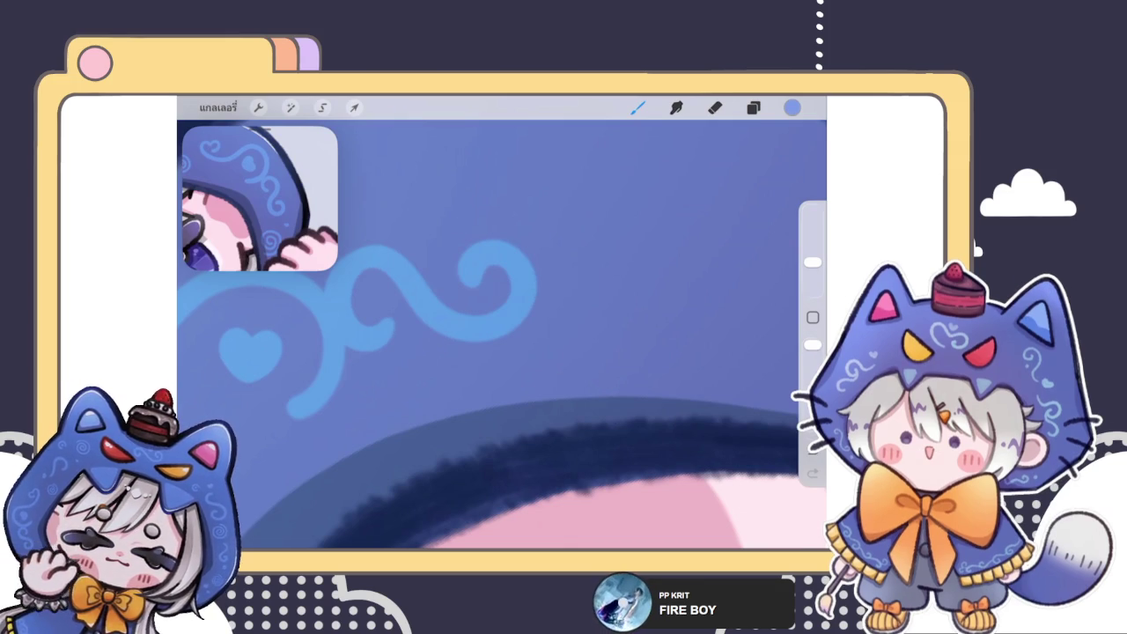
- Try drawing a small light-blue spiral on the hood side, undoing each attempt
scroll(502, 335, down, 3)
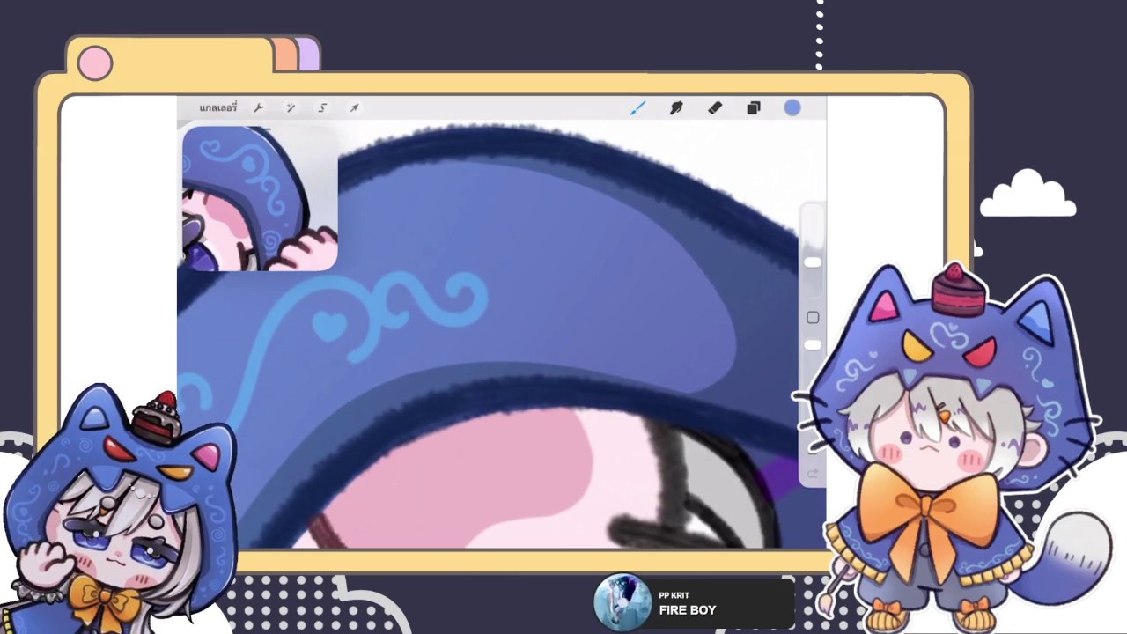
scroll(502, 334, down, 2)
scroll(502, 335, down, 1)
scroll(501, 334, down, 2)
scroll(502, 335, down, 2)
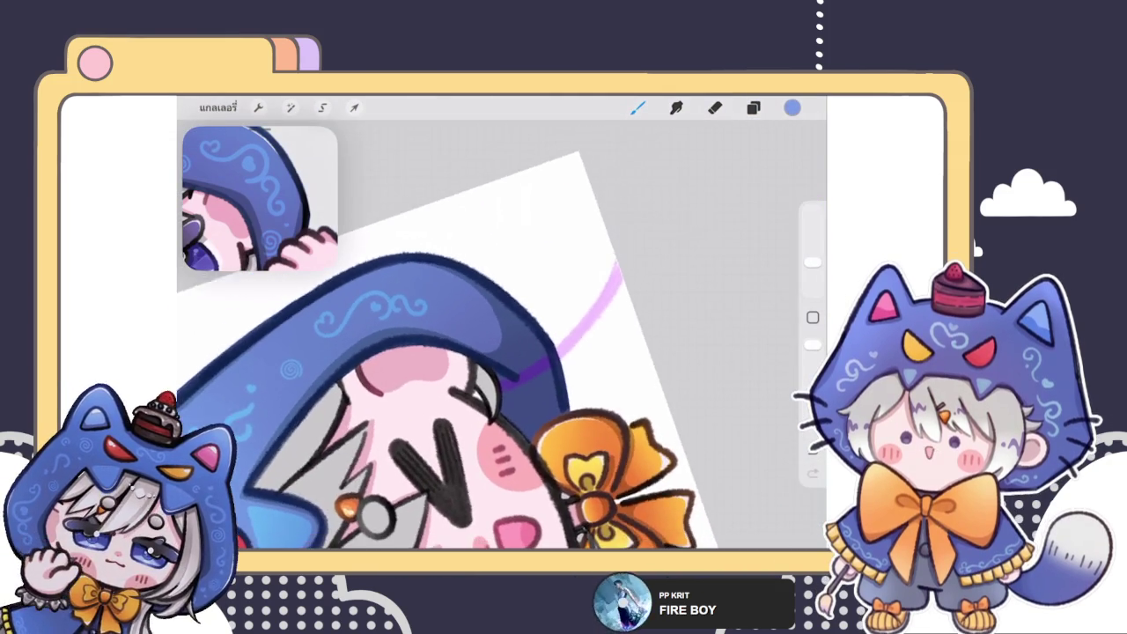
scroll(501, 335, up, 2)
scroll(502, 335, up, 2)
scroll(502, 334, up, 2)
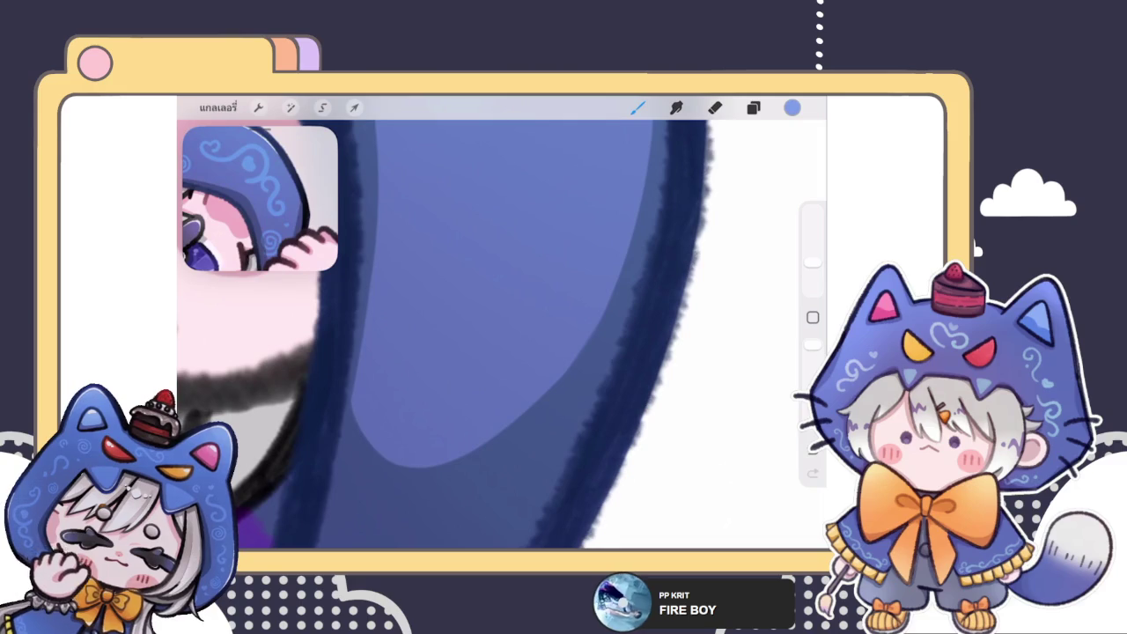
mouse_move(436, 337)
mouse_down()
mouse_move(448, 352)
mouse_move(402, 403)
mouse_move(504, 334)
mouse_up()
key(ctrl+z)
mouse_move(424, 331)
mouse_down()
mouse_move(441, 320)
mouse_move(401, 319)
mouse_move(380, 356)
mouse_move(493, 324)
mouse_up()
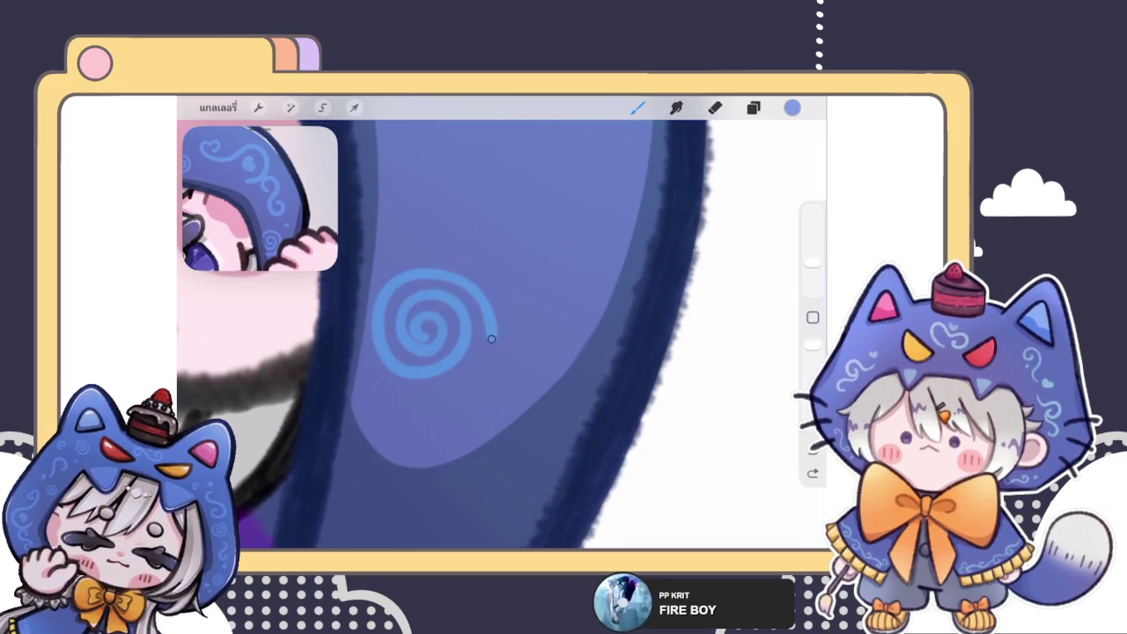
key(ctrl+z)
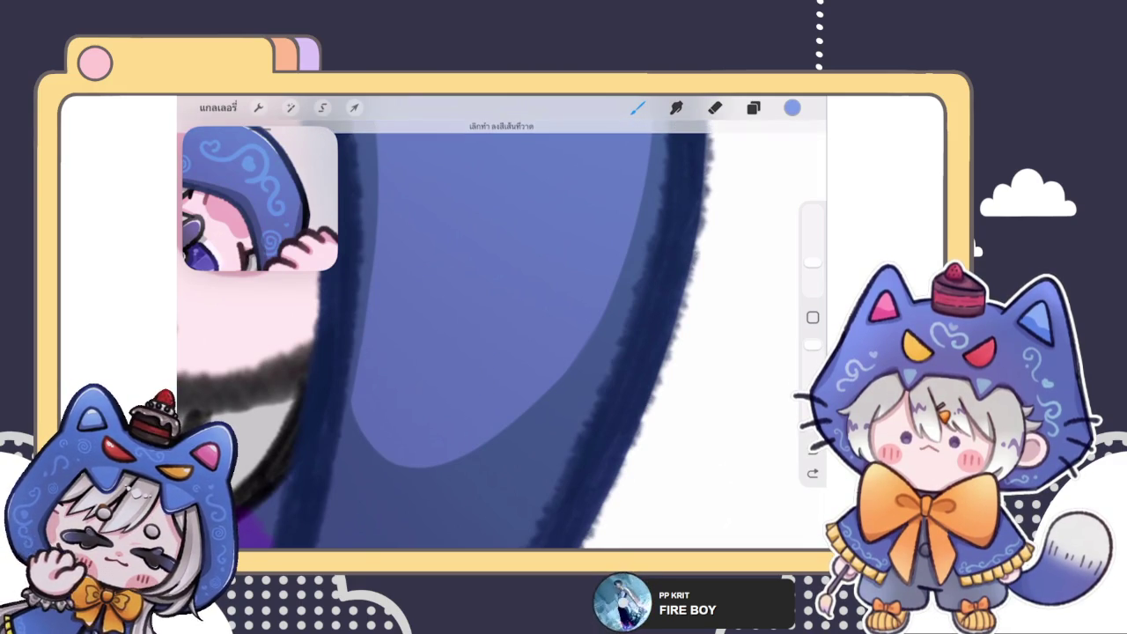
mouse_move(423, 306)
mouse_down()
mouse_move(398, 315)
mouse_move(480, 291)
mouse_move(392, 304)
mouse_move(491, 357)
mouse_up()
key(ctrl+z)
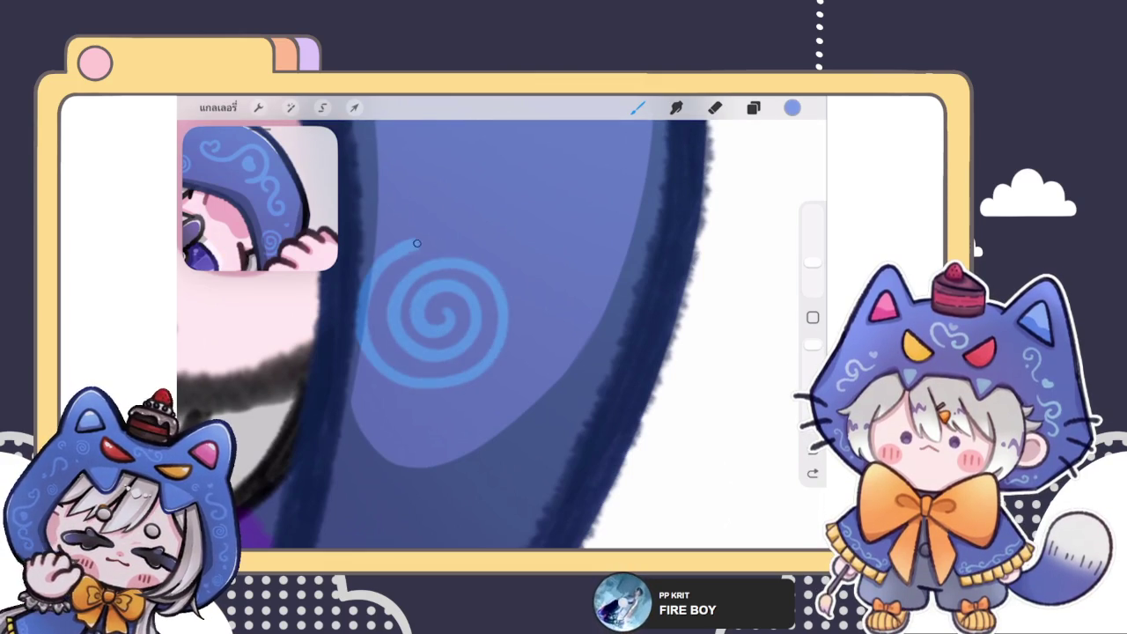
- Erase the leftover spiral marks with the Eraser and draw a fresh light-blue spiral
scroll(502, 334, down, 3)
scroll(502, 335, up, 3)
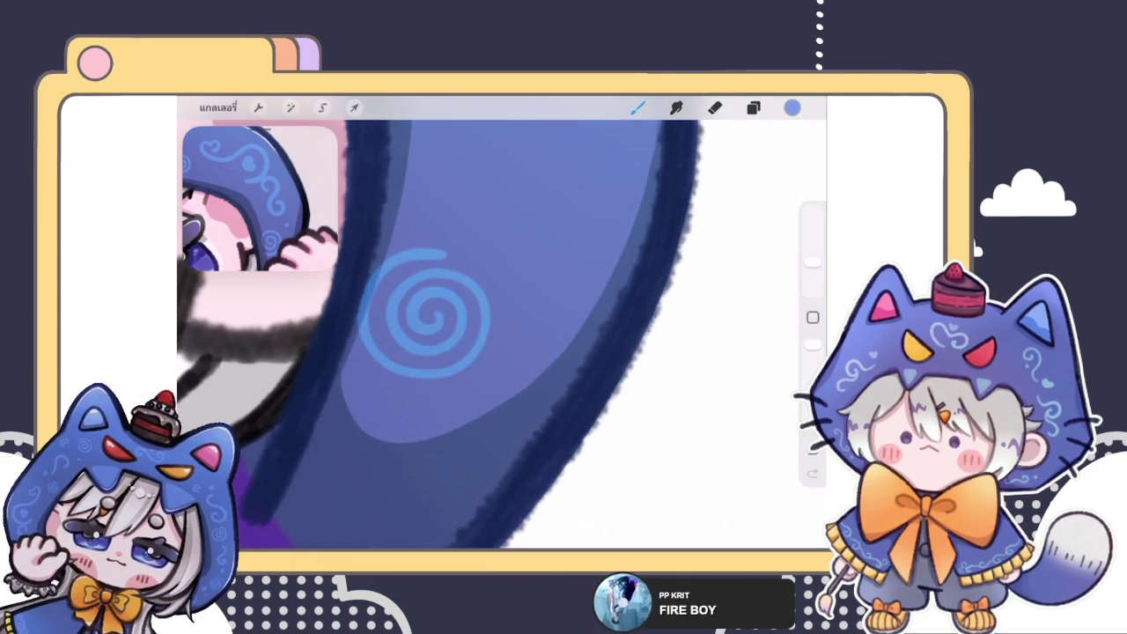
click(322, 108)
click(715, 107)
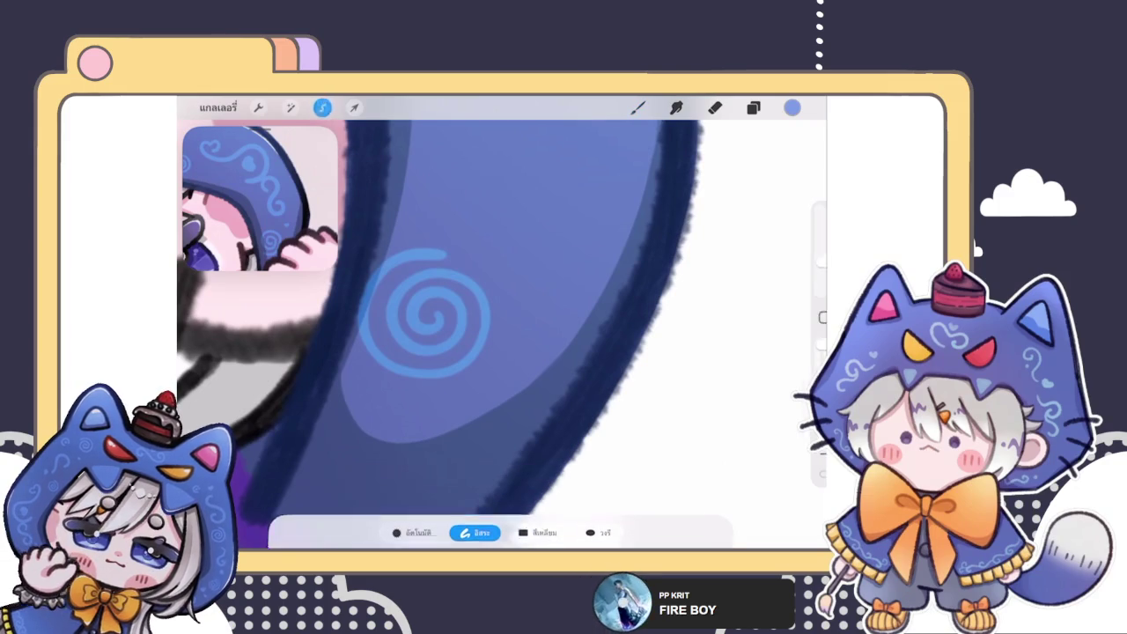
mouse_move(422, 317)
mouse_down()
mouse_move(460, 221)
mouse_move(418, 374)
mouse_up()
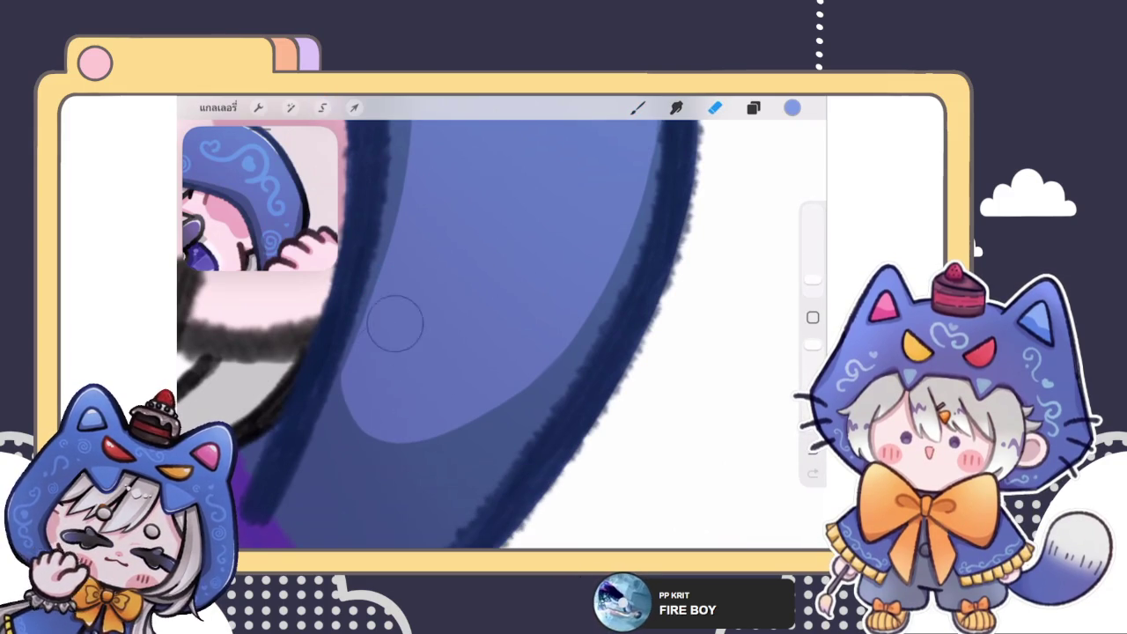
click(637, 107)
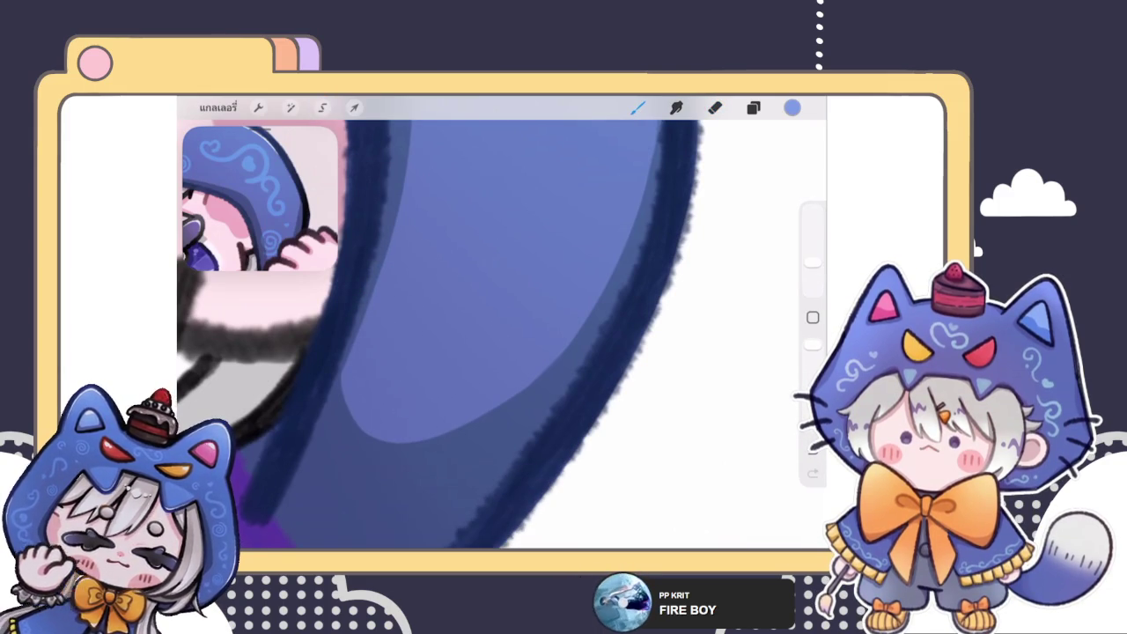
mouse_move(449, 311)
mouse_down()
mouse_move(495, 251)
mouse_move(450, 336)
mouse_move(460, 212)
mouse_move(539, 260)
mouse_up()
- Remove the recent swirl strokes and draw a new light-blue spiral on the hood brim
scroll(502, 335, down, 3)
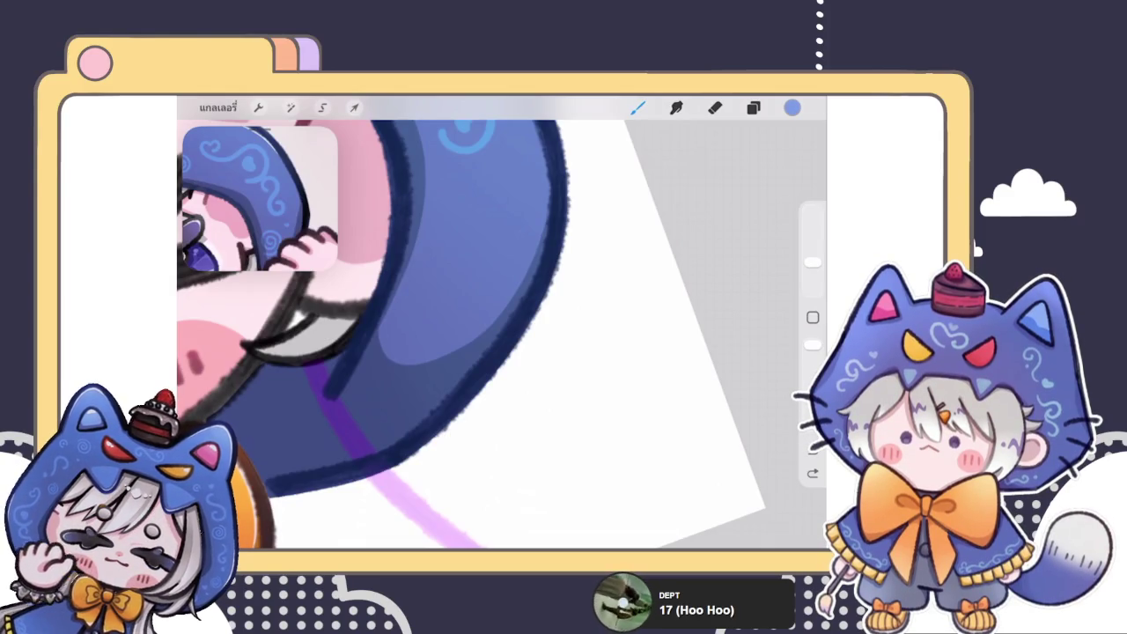
scroll(501, 335, up, 3)
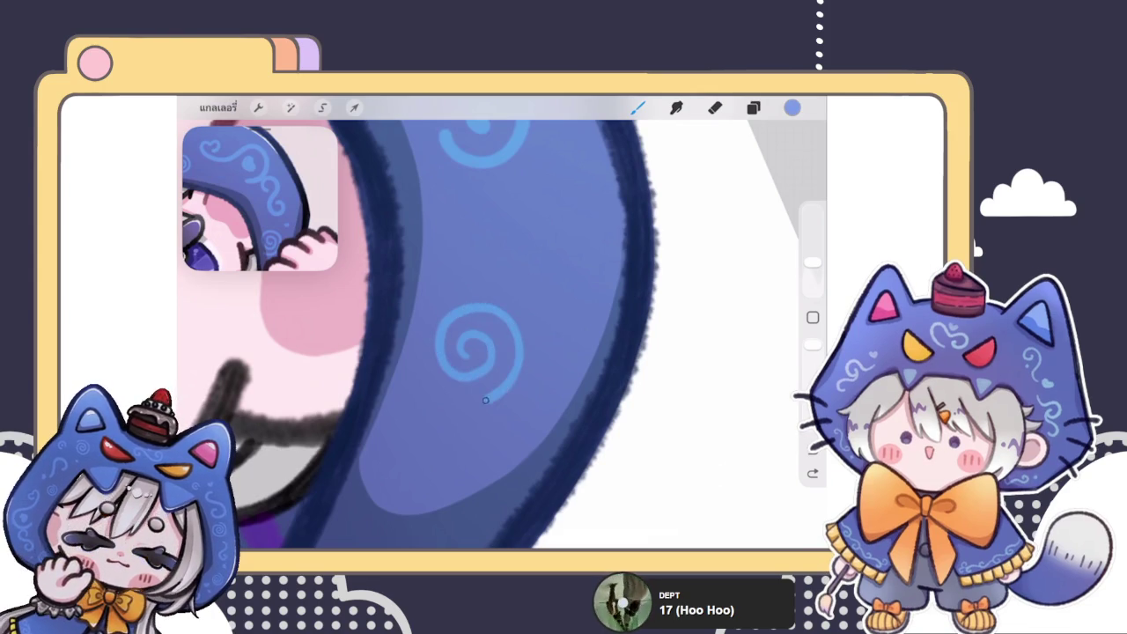
scroll(501, 335, up, 2)
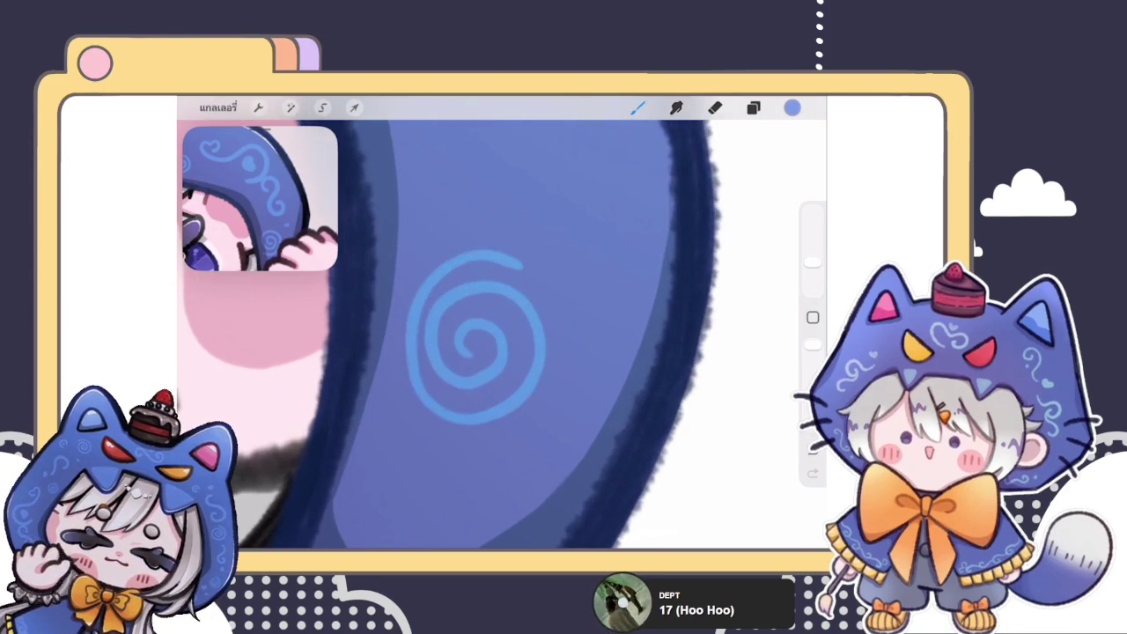
key(ctrl+z)
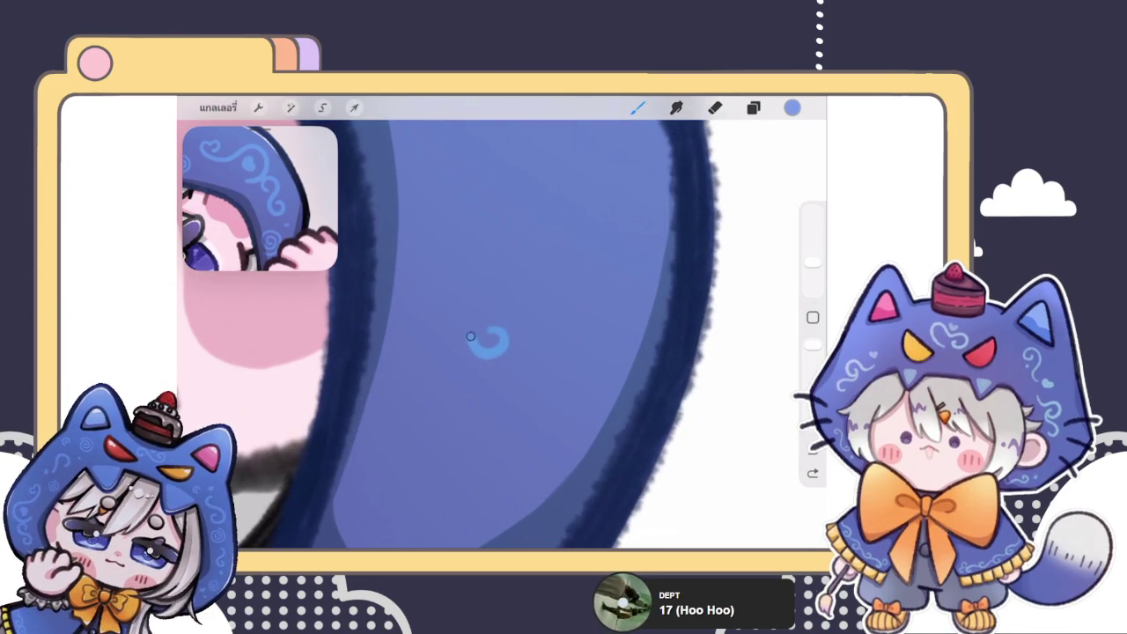
mouse_move(529, 290)
mouse_down()
mouse_move(553, 347)
mouse_move(514, 395)
mouse_move(457, 398)
mouse_up()
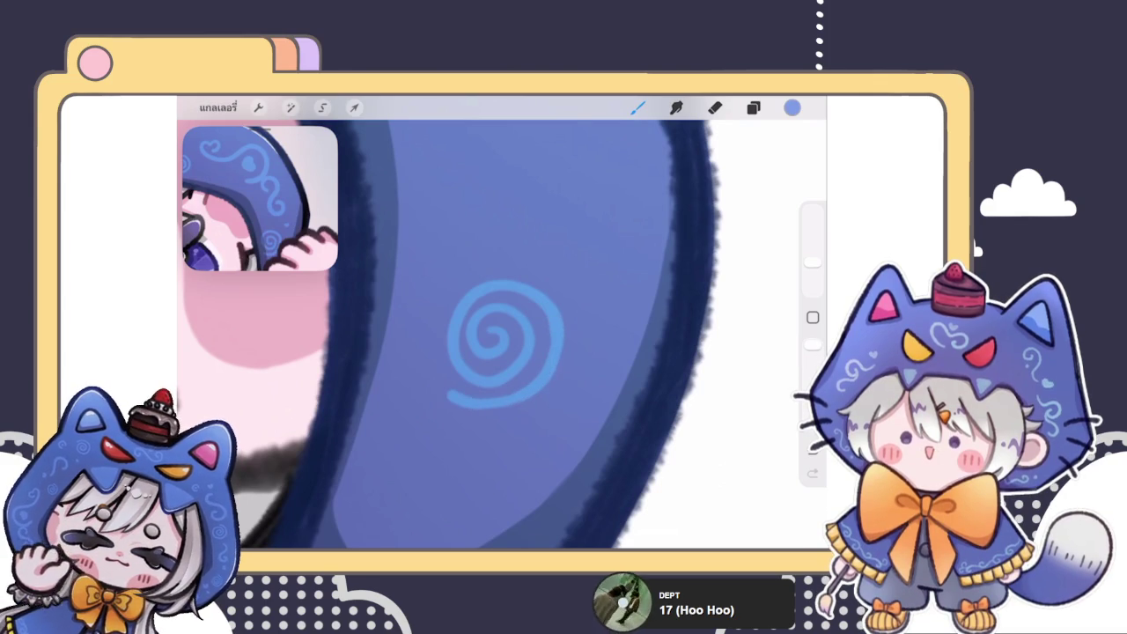
- Touch up the spiral's left outer arc, keeping the restored left-arc stroke
scroll(502, 334, up, 2)
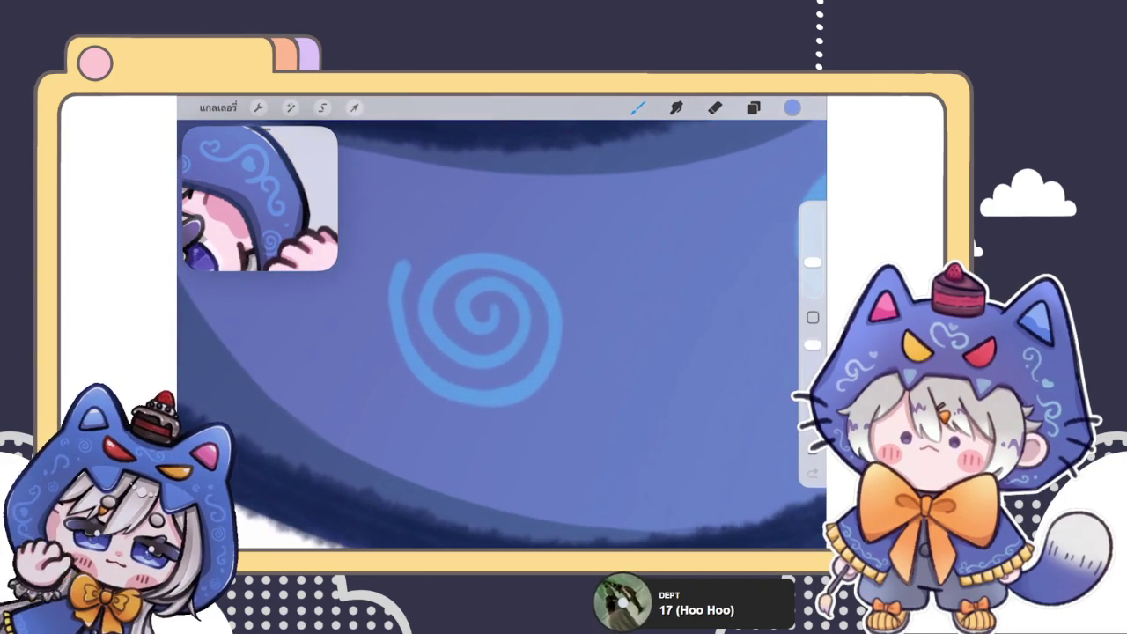
scroll(545, 299, up, 3)
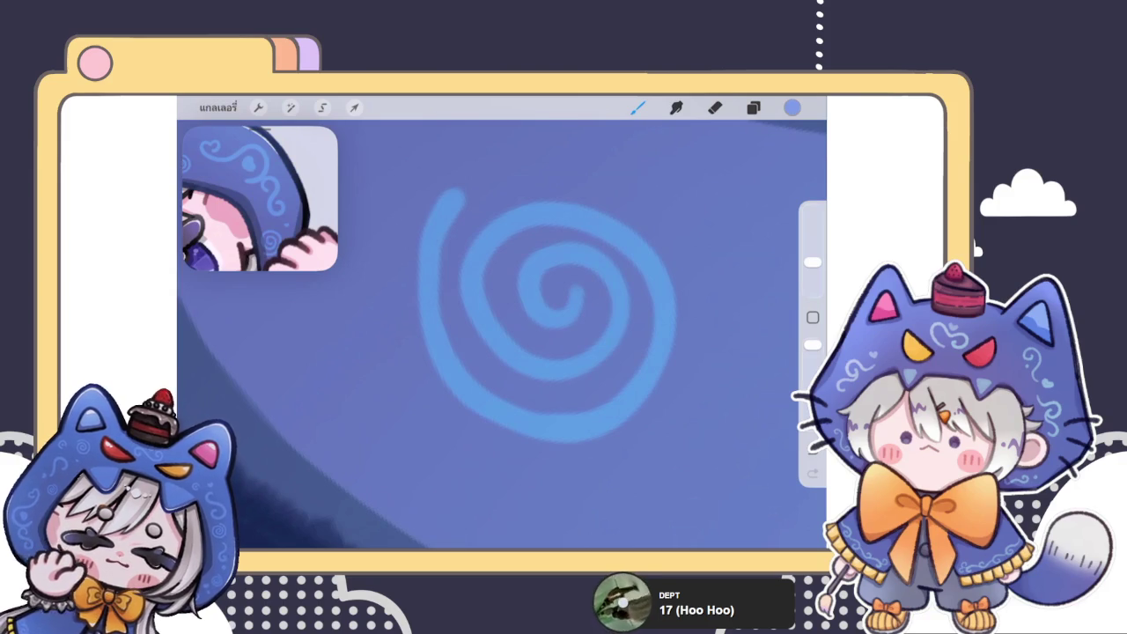
click(637, 107)
click(637, 108)
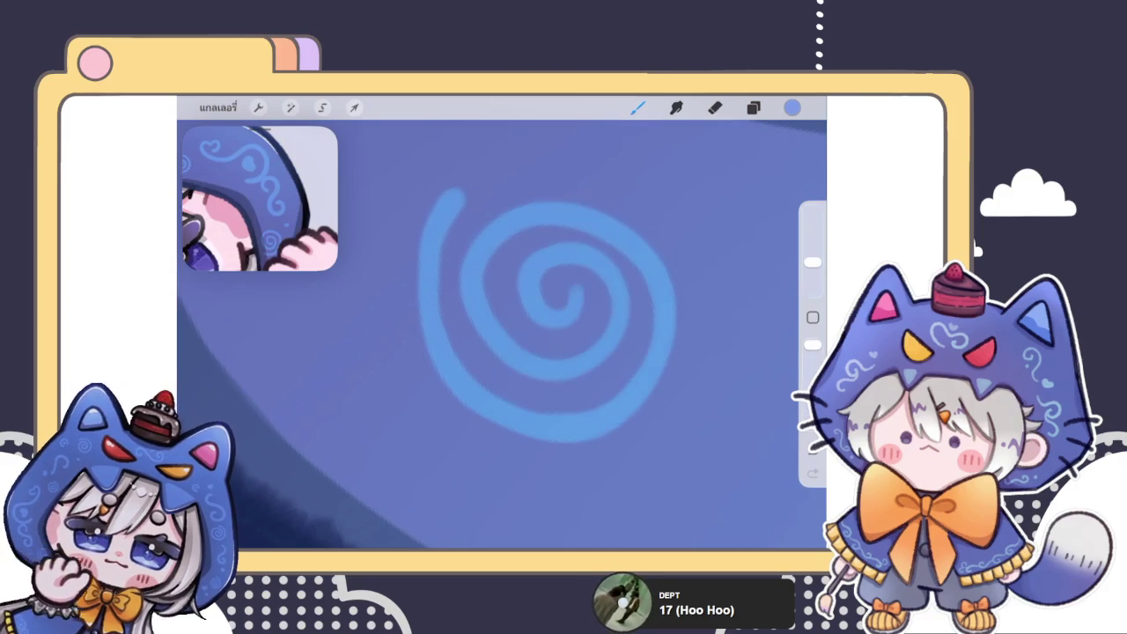
drag(418, 290, 444, 385)
key(ctrl+z)
drag(429, 236, 420, 276)
key(ctrl+z)
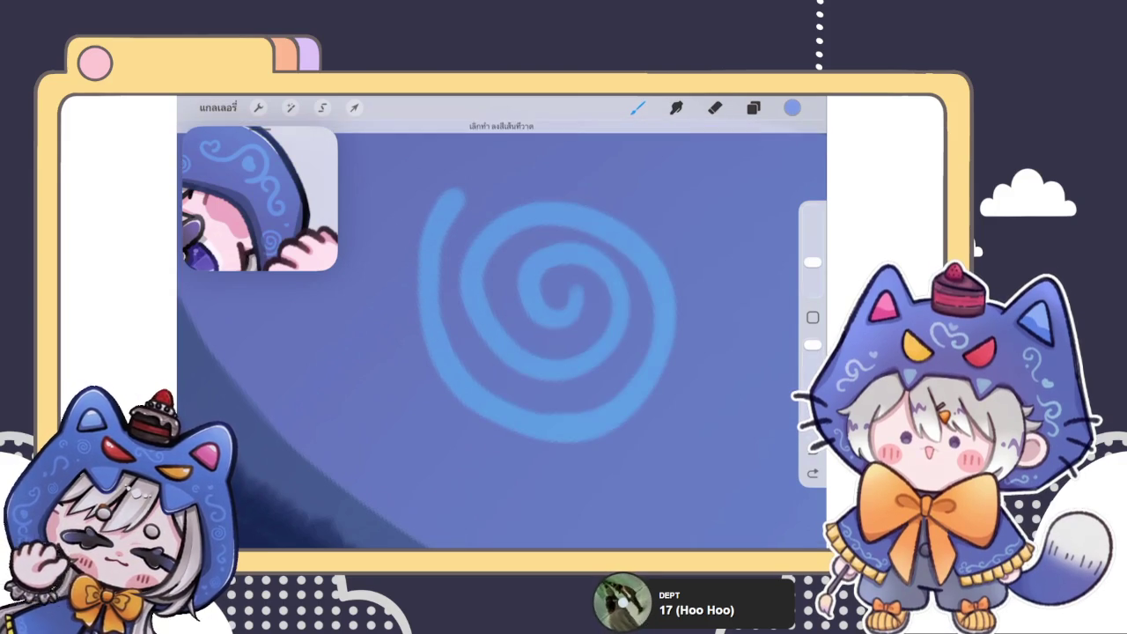
scroll(502, 334, down, 3)
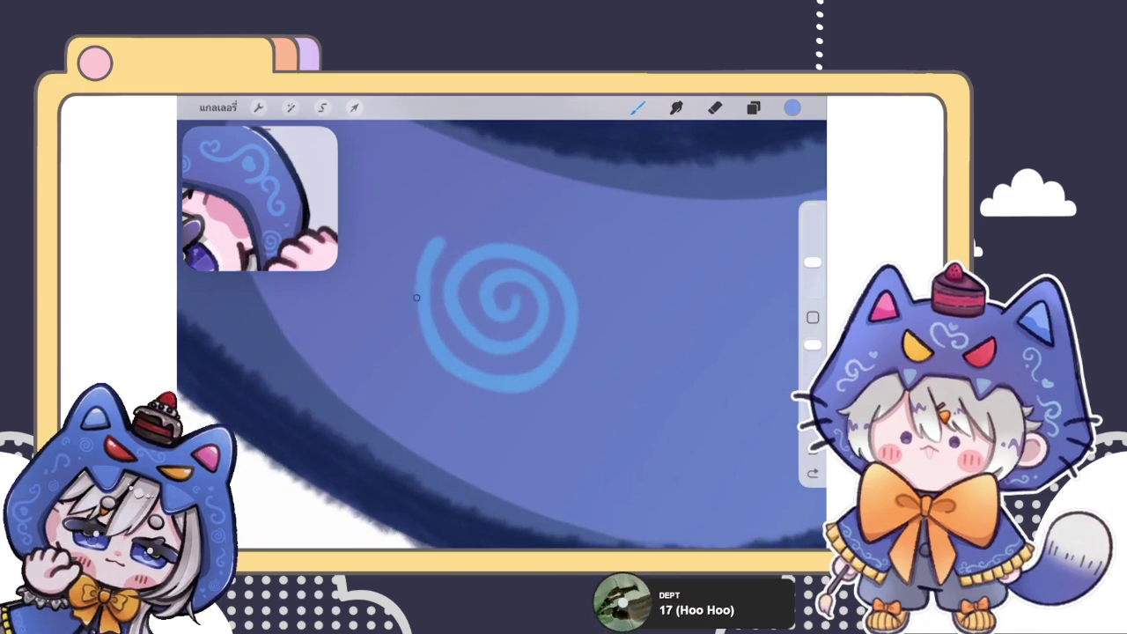
key(ctrl+shift+z)
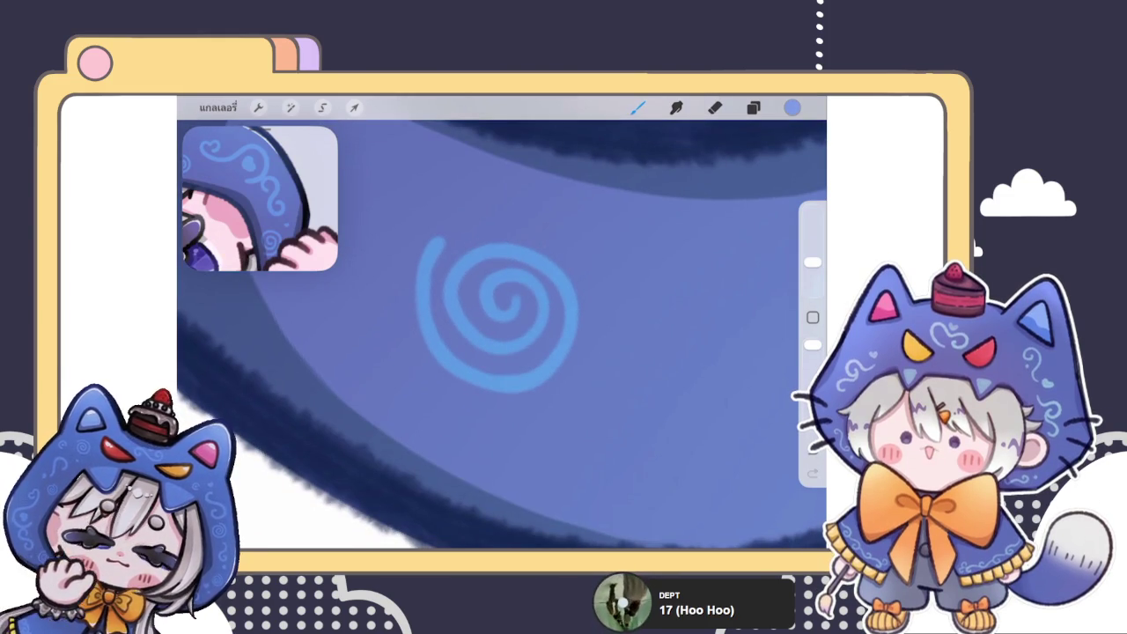
- Zoom in and out to inspect the new spiral on the hood brim
scroll(502, 321, down, 3)
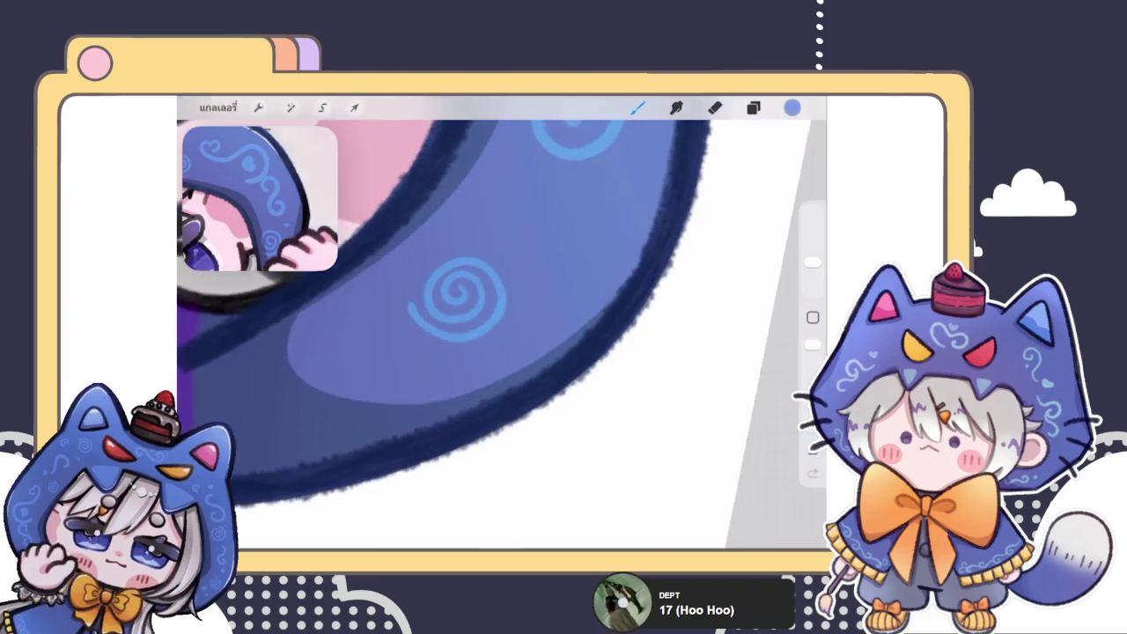
scroll(502, 321, up, 3)
scroll(506, 335, up, 2)
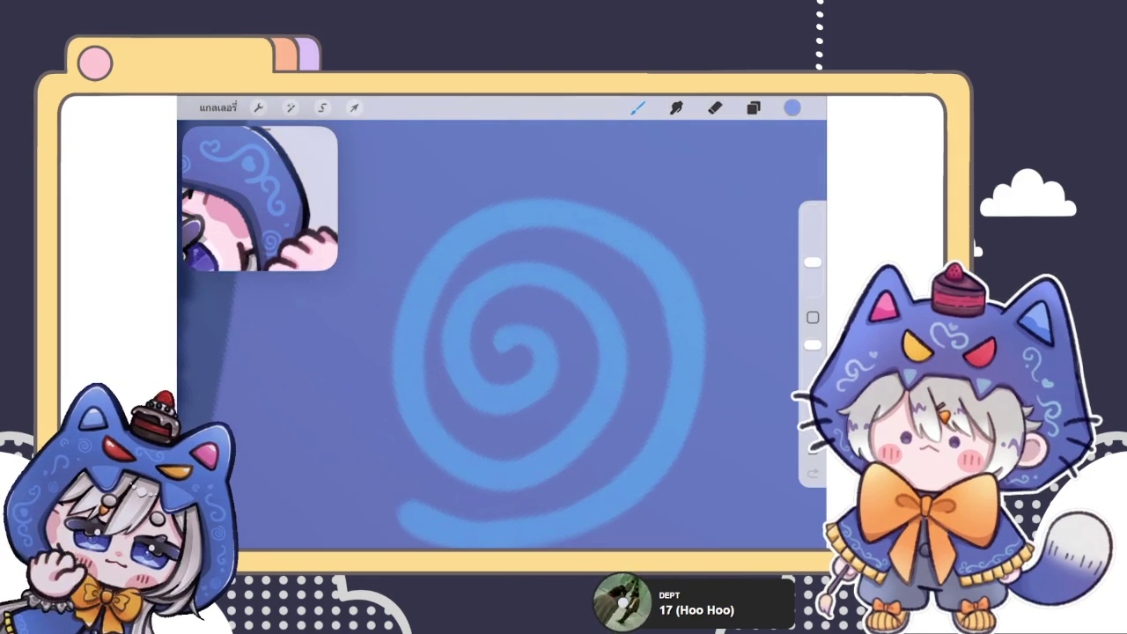
scroll(507, 334, down, 1)
scroll(506, 335, down, 1)
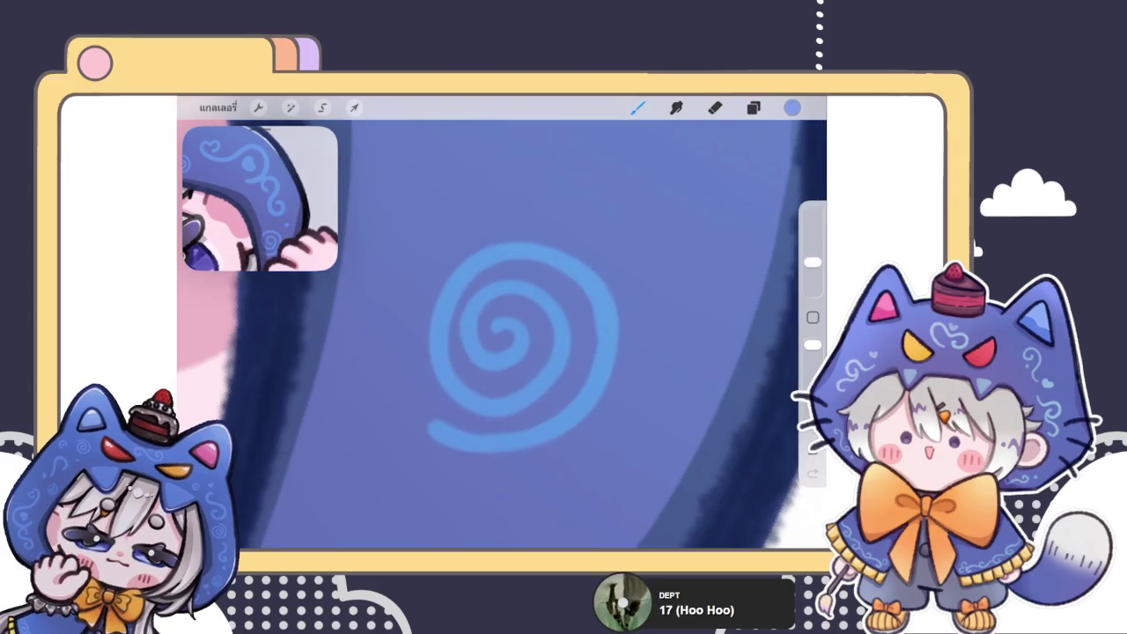
scroll(506, 326, down, 3)
scroll(501, 334, down, 1)
scroll(502, 334, down, 2)
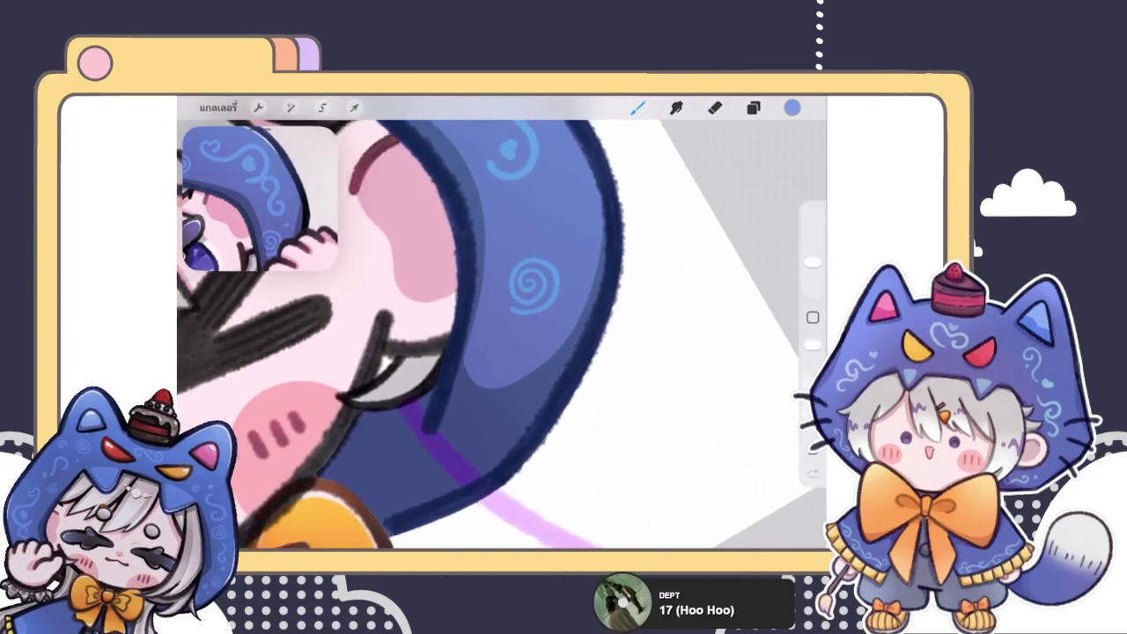
scroll(537, 281, up, 3)
scroll(528, 308, down, 2)
scroll(528, 317, up, 2)
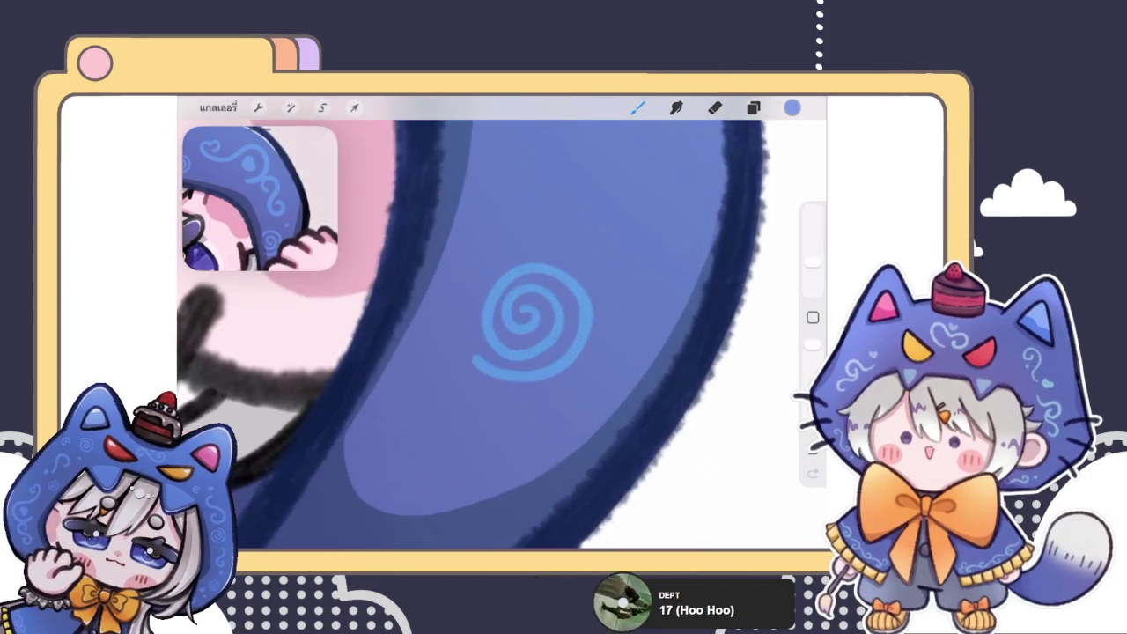
scroll(528, 325, down, 1)
scroll(510, 335, up, 1)
scroll(493, 317, down, 2)
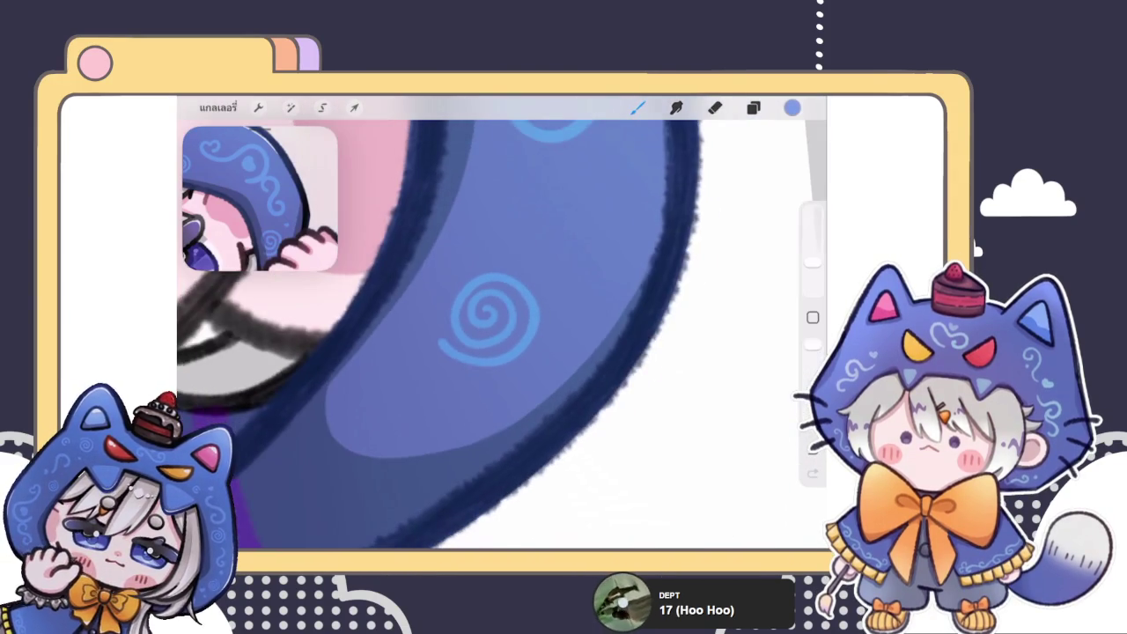
click(322, 107)
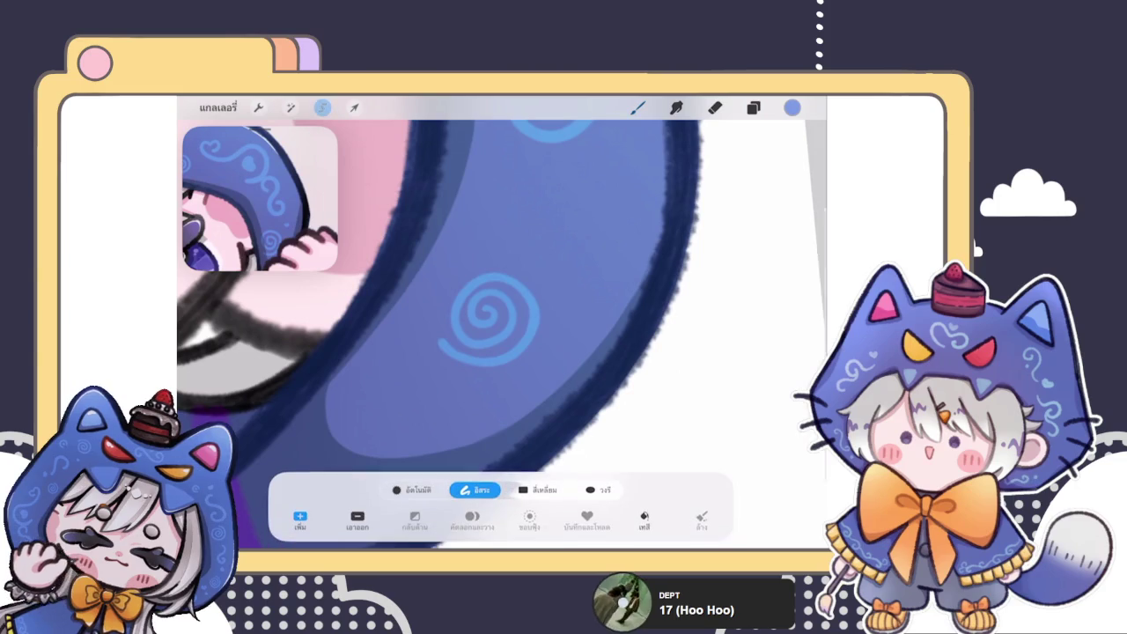
- Lasso the brim spiral and warp it down-right to follow the hood's curve
drag(506, 213, 500, 216)
click(353, 107)
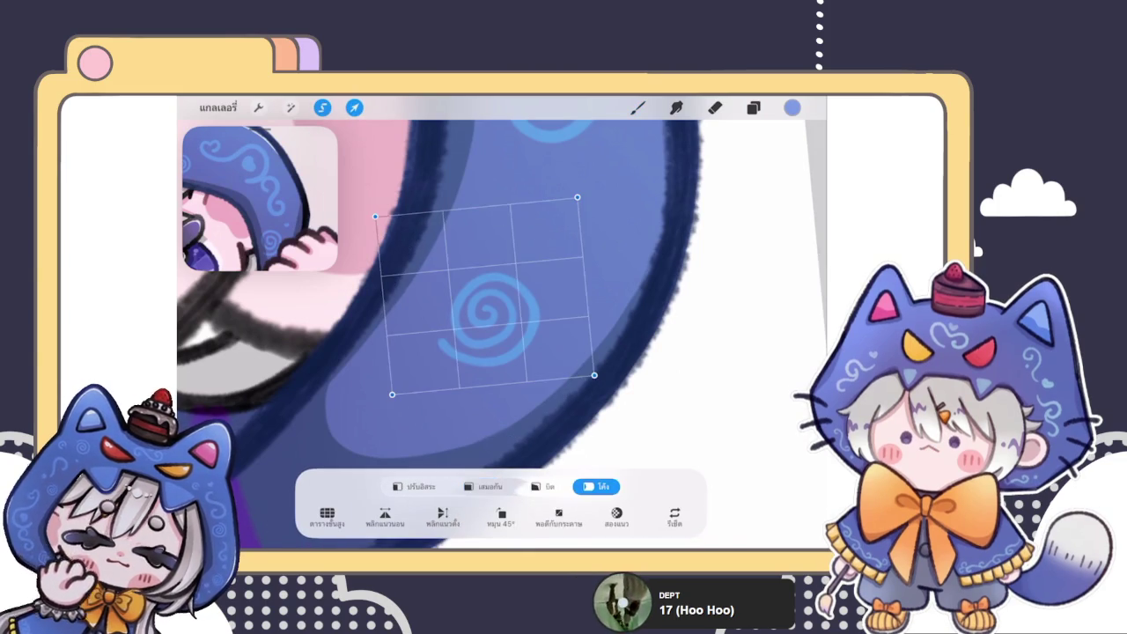
scroll(493, 326, up, 2)
drag(489, 303, 499, 306)
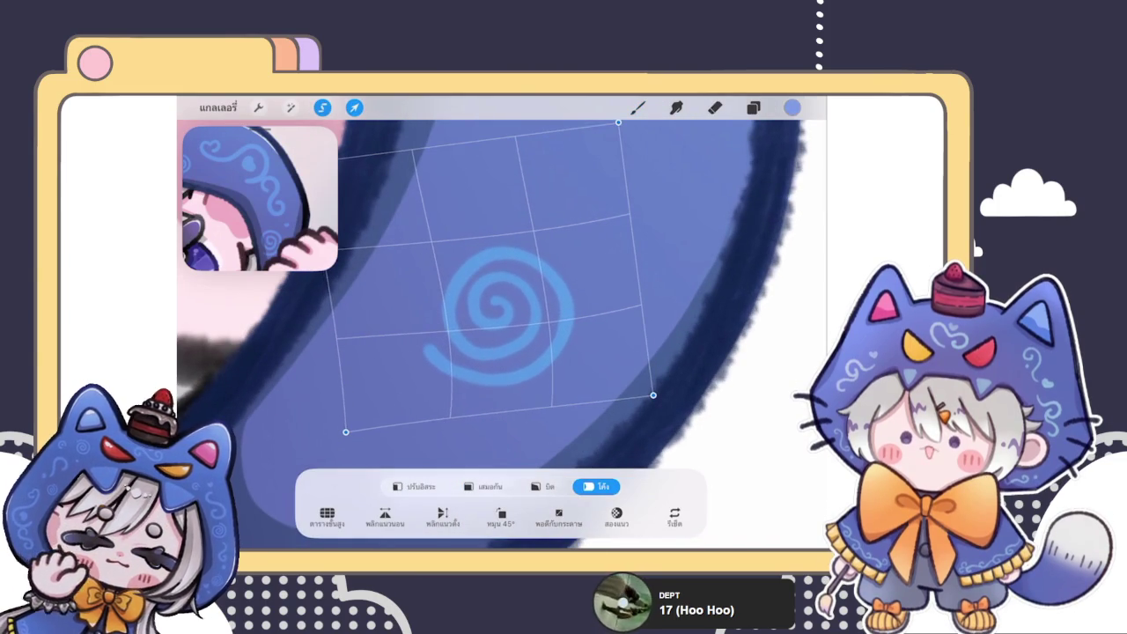
click(637, 108)
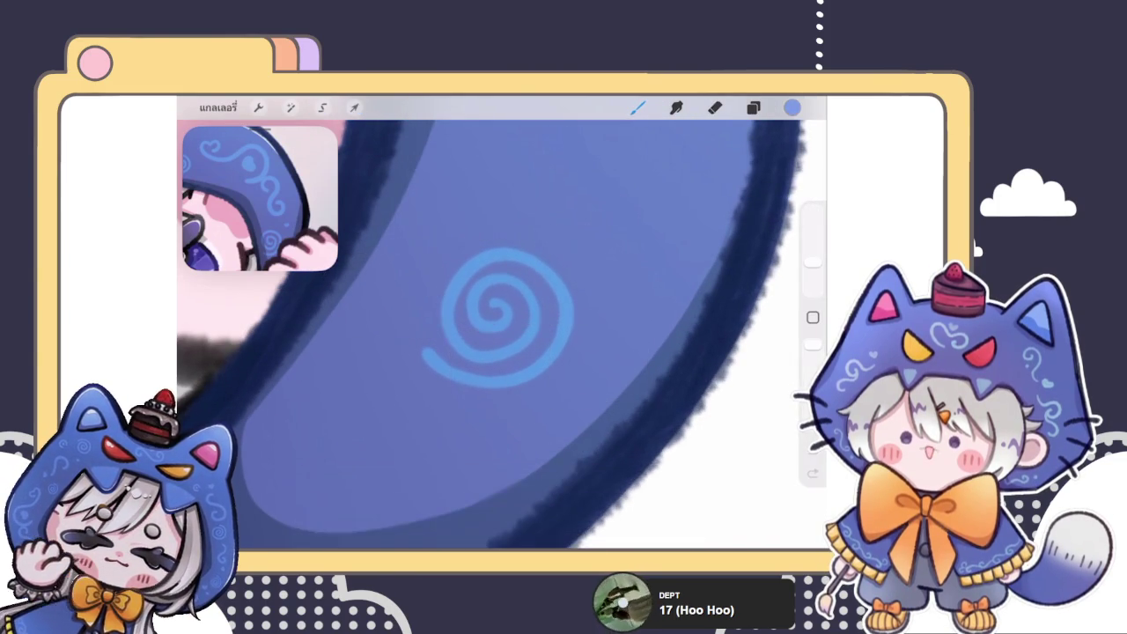
- Zoom in and out to check the warped spiral against the hood
scroll(502, 334, down, 5)
scroll(378, 264, down, 5)
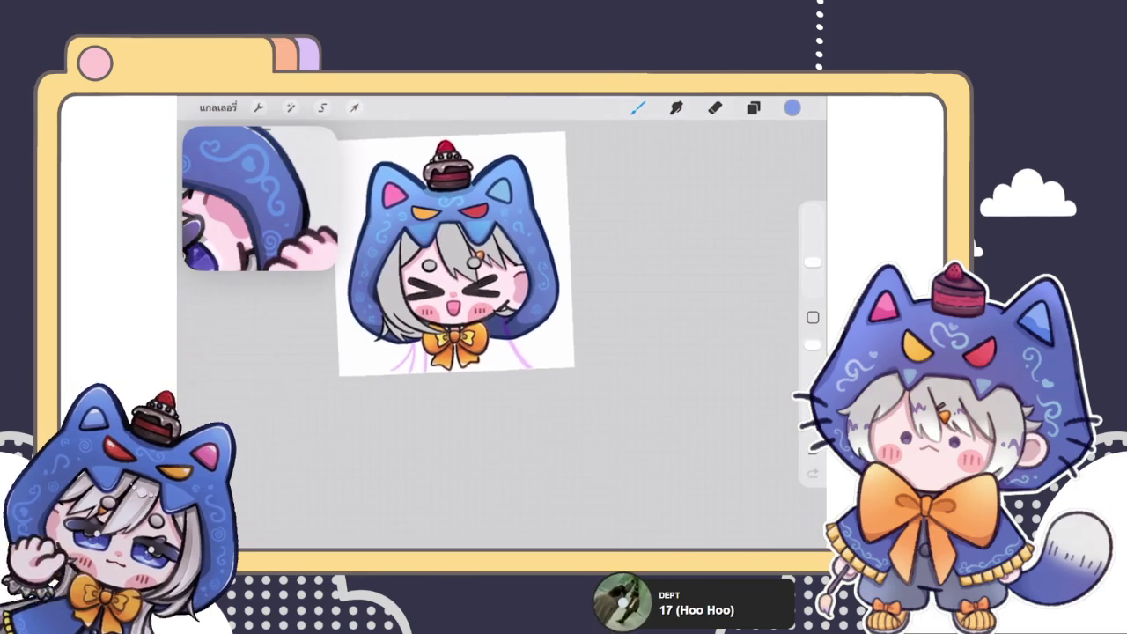
scroll(493, 335, up, 5)
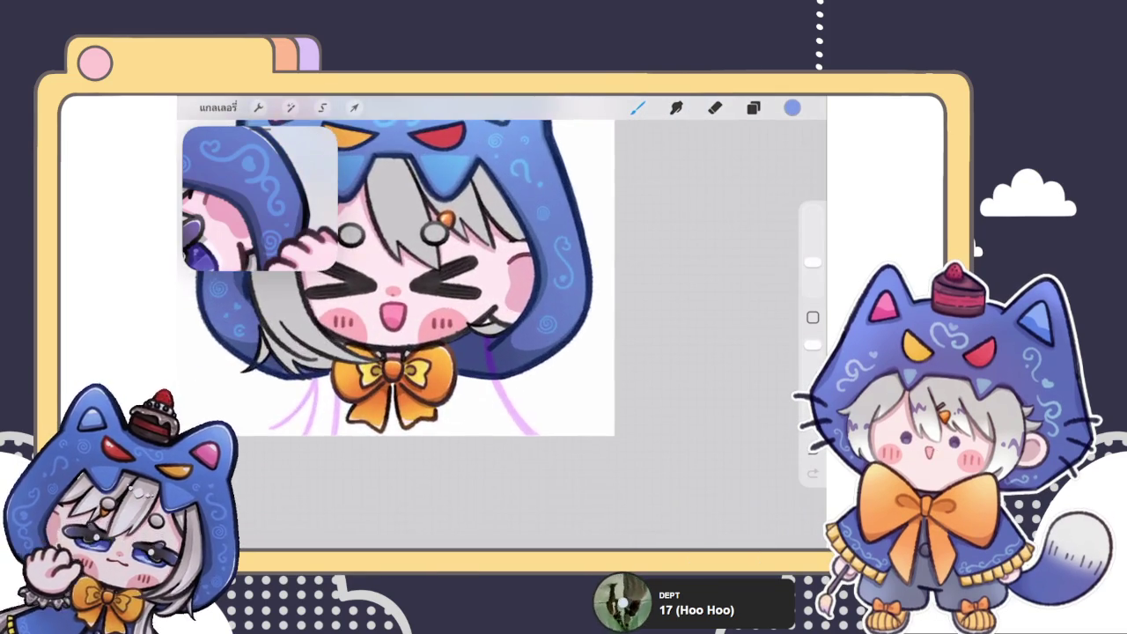
scroll(493, 335, up, 5)
scroll(493, 334, up, 5)
scroll(493, 335, up, 3)
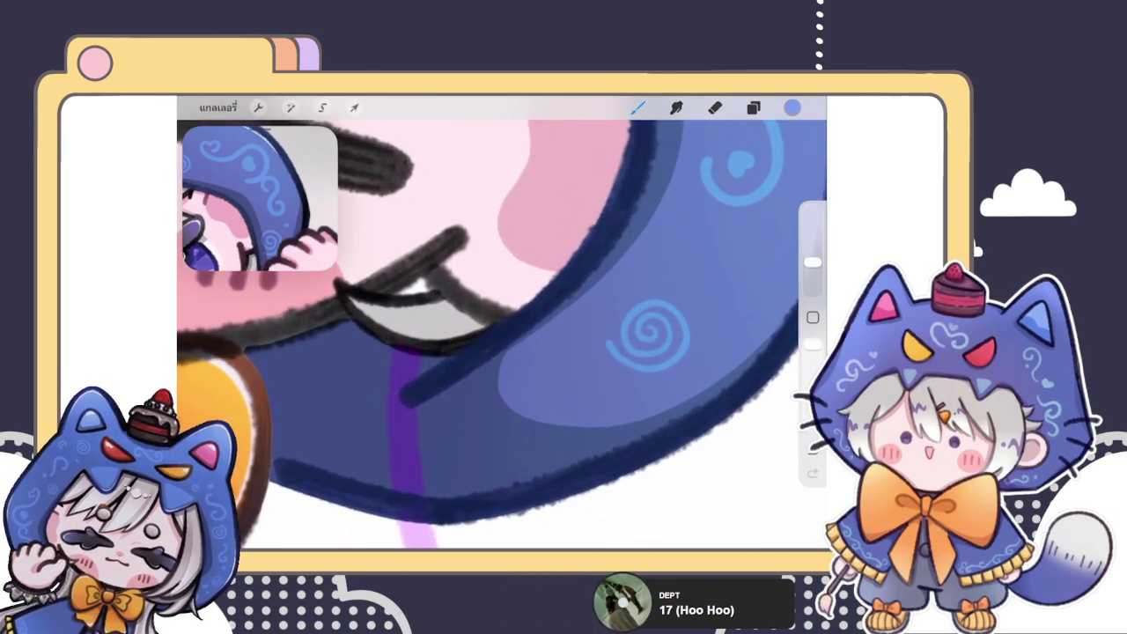
scroll(502, 335, down, 2)
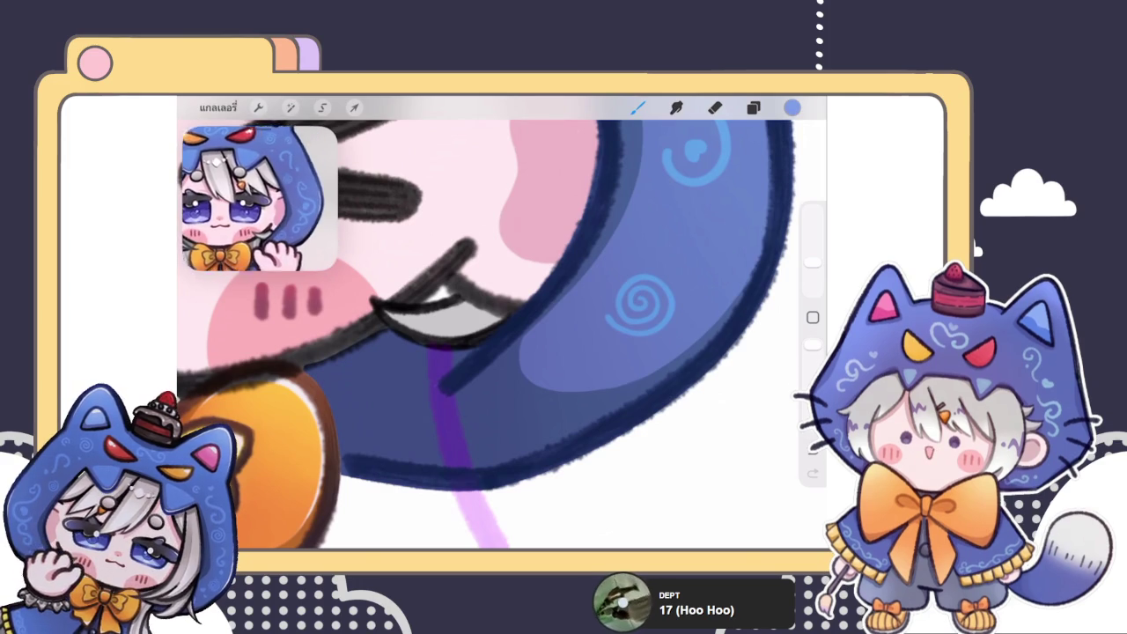
scroll(501, 335, up, 2)
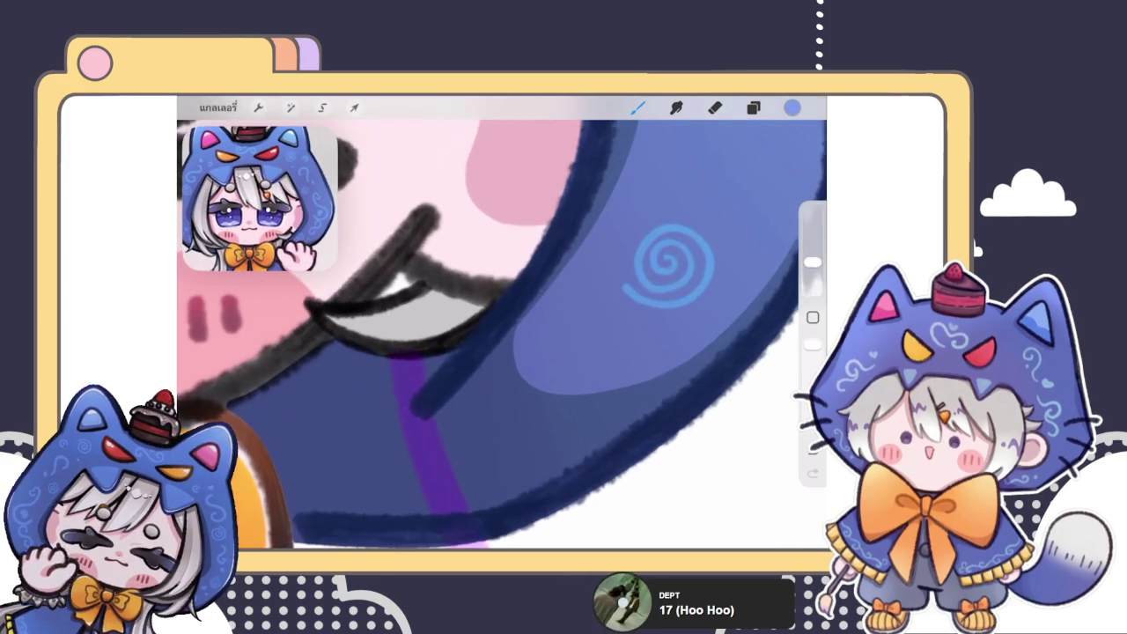
scroll(502, 334, down, 2)
scroll(501, 334, down, 2)
scroll(501, 335, down, 2)
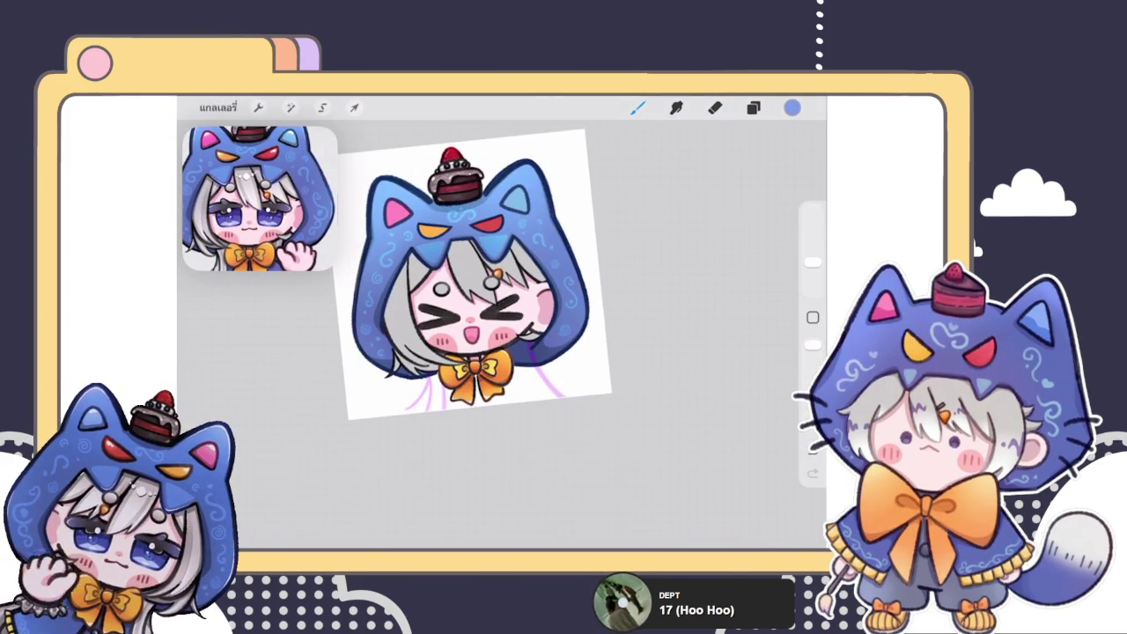
scroll(502, 334, up, 2)
scroll(502, 335, up, 2)
scroll(502, 334, up, 1)
scroll(502, 334, up, 1)
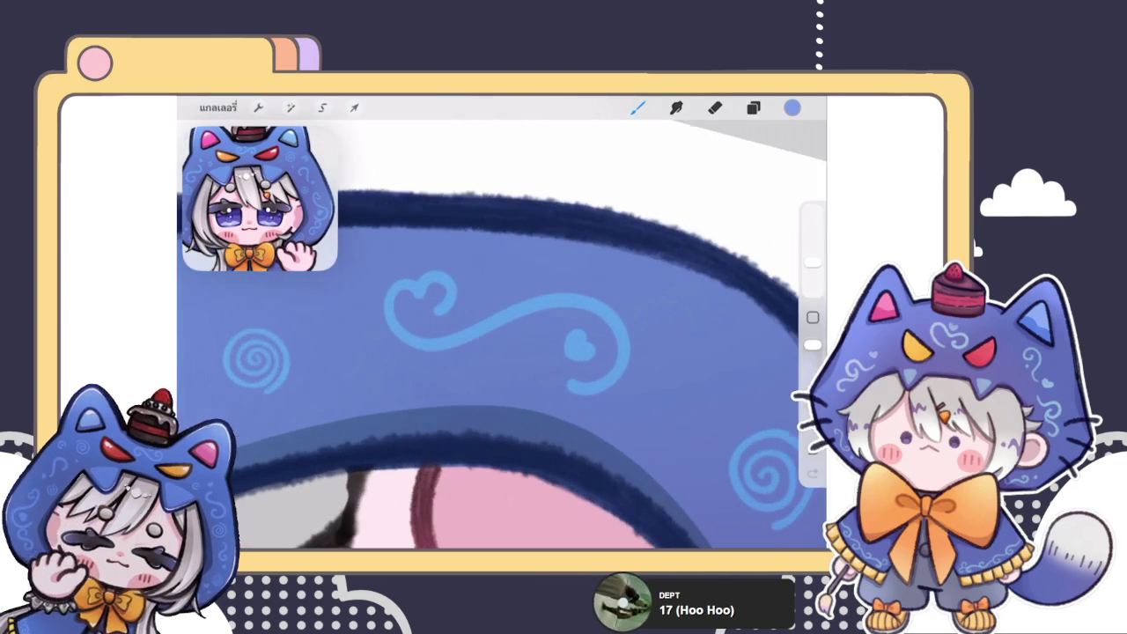
click(322, 107)
- Redraw the heart swirl's left curl and both heart lobes, undoing the last lobe stroke
drag(430, 218, 413, 212)
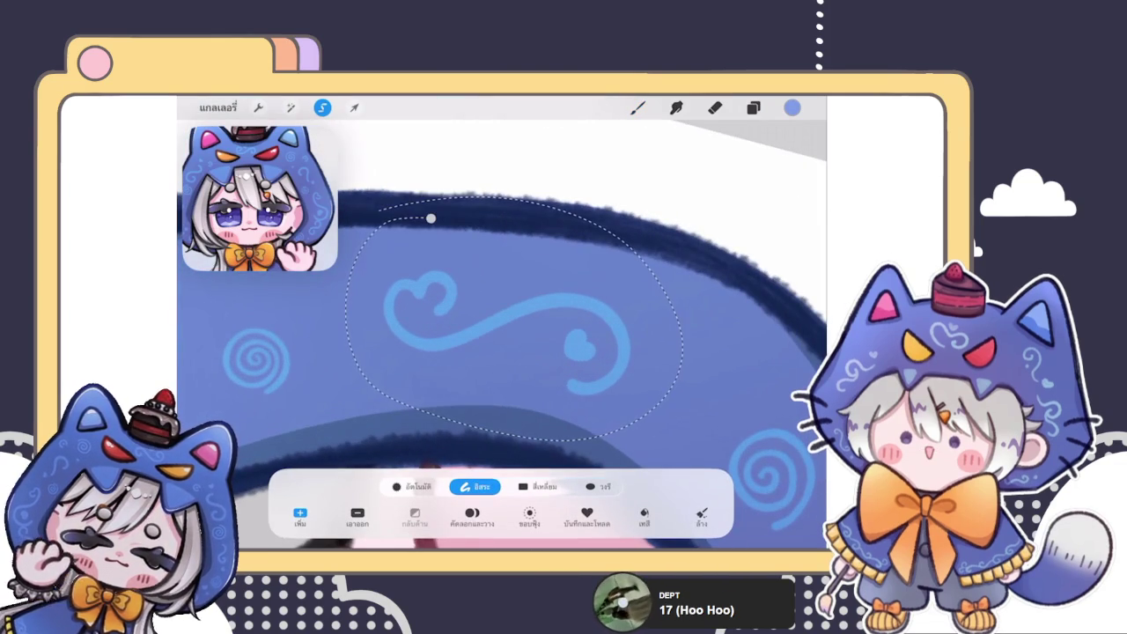
click(637, 106)
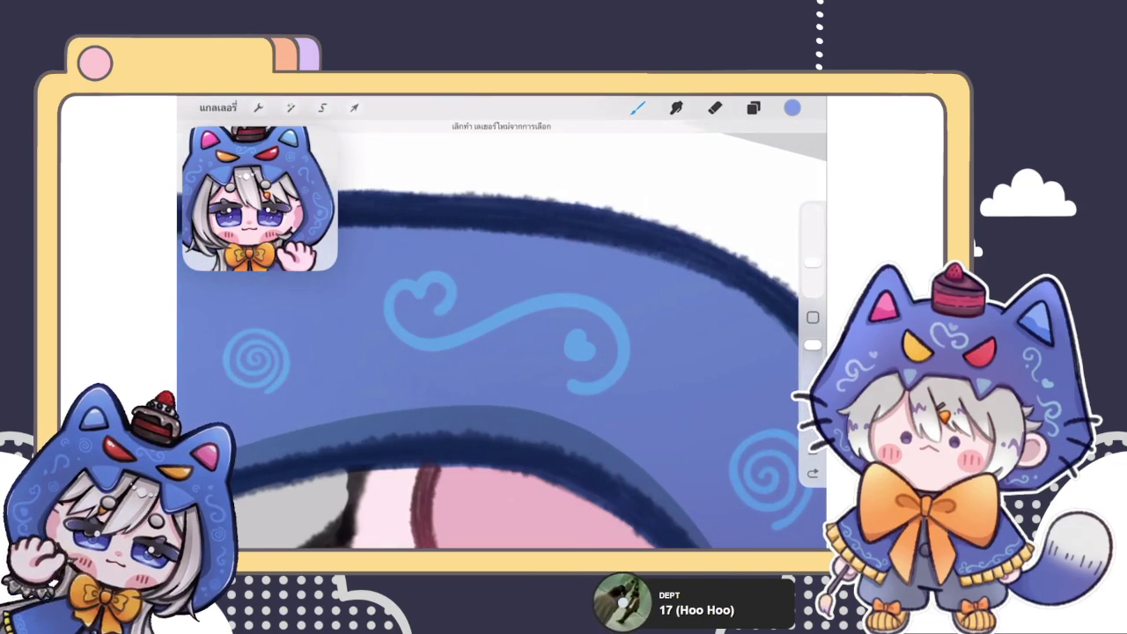
scroll(399, 347, up, 2)
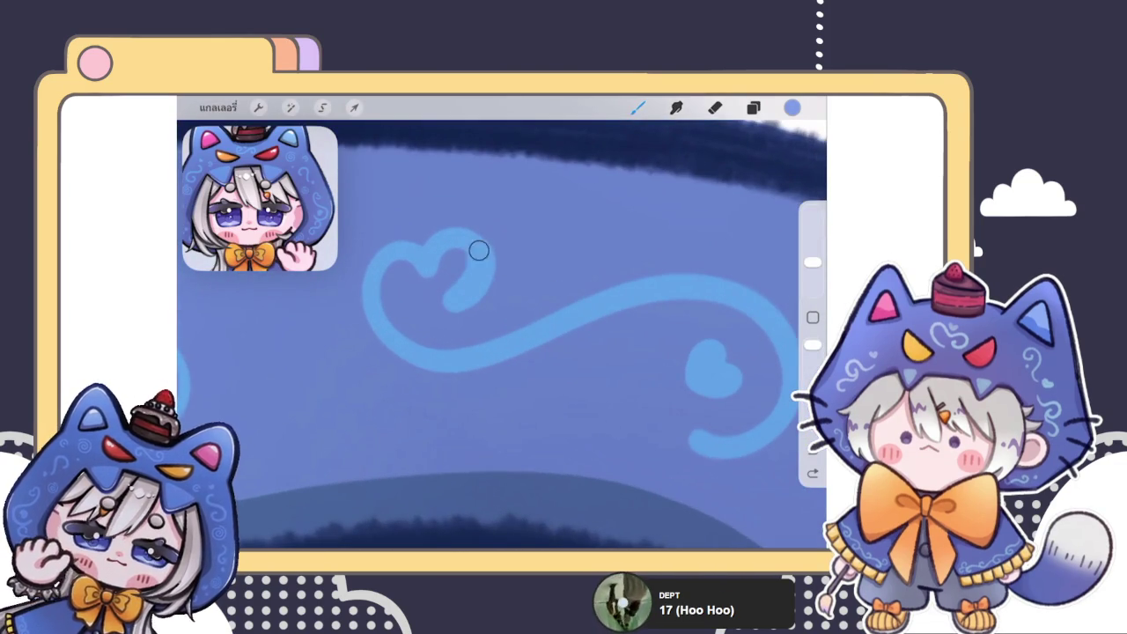
drag(407, 255, 440, 361)
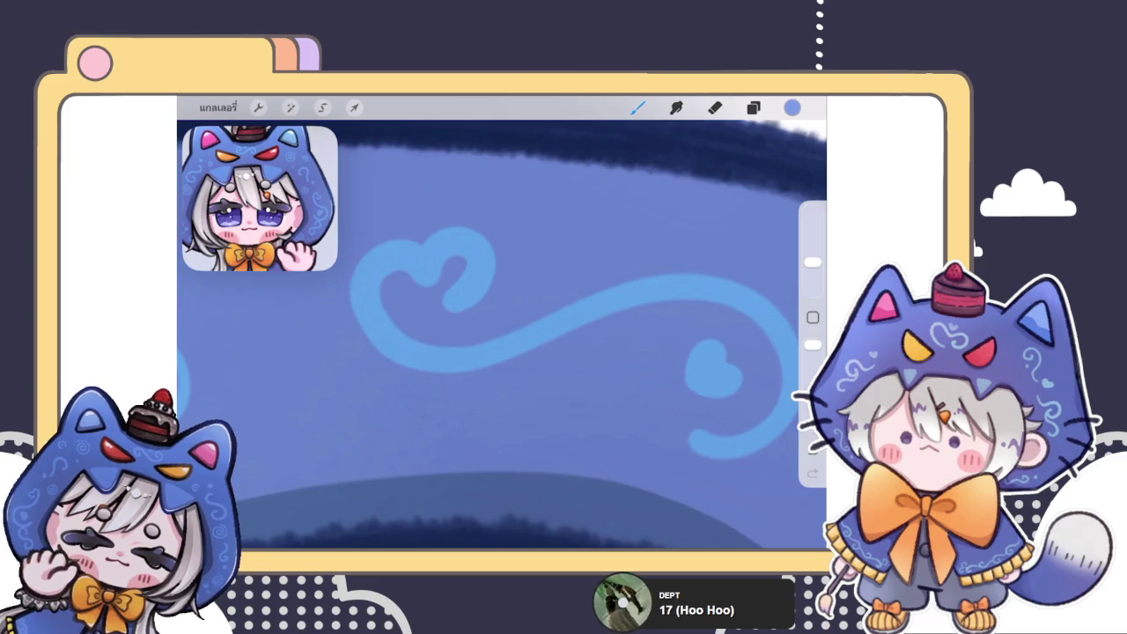
scroll(440, 335, up, 2)
mouse_move(485, 327)
mouse_down()
mouse_move(500, 317)
mouse_move(478, 256)
mouse_up()
mouse_move(438, 304)
mouse_down()
mouse_move(367, 294)
mouse_move(446, 409)
mouse_up()
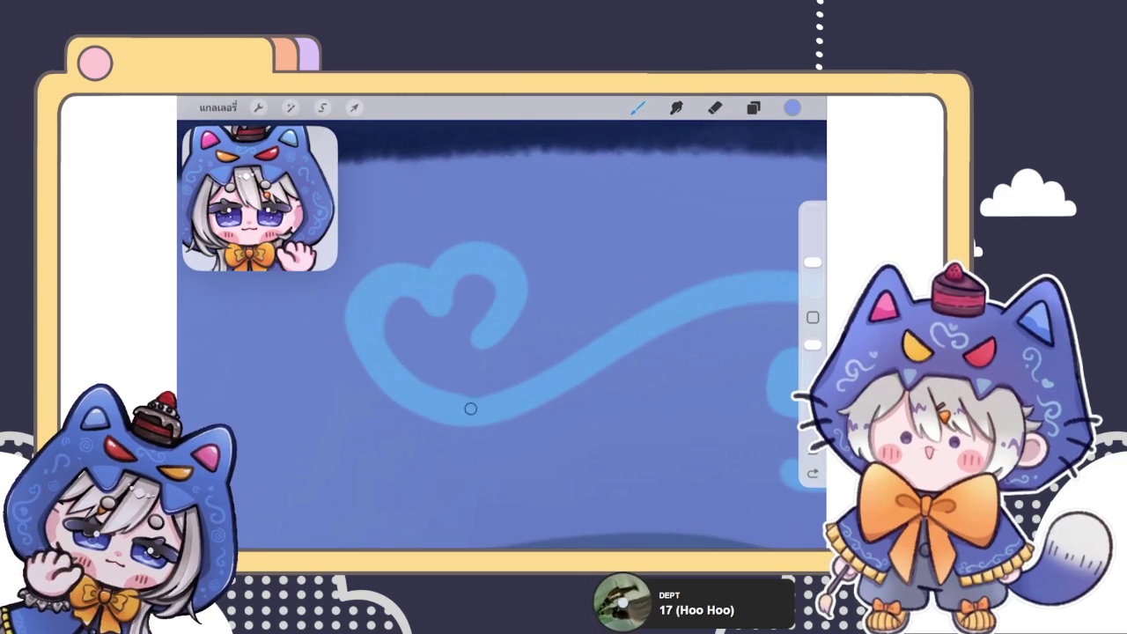
scroll(502, 334, up, 2)
mouse_move(571, 339)
mouse_down()
mouse_move(562, 245)
mouse_move(486, 252)
mouse_move(382, 296)
mouse_move(421, 387)
mouse_up()
scroll(502, 334, down, 2)
scroll(502, 335, up, 2)
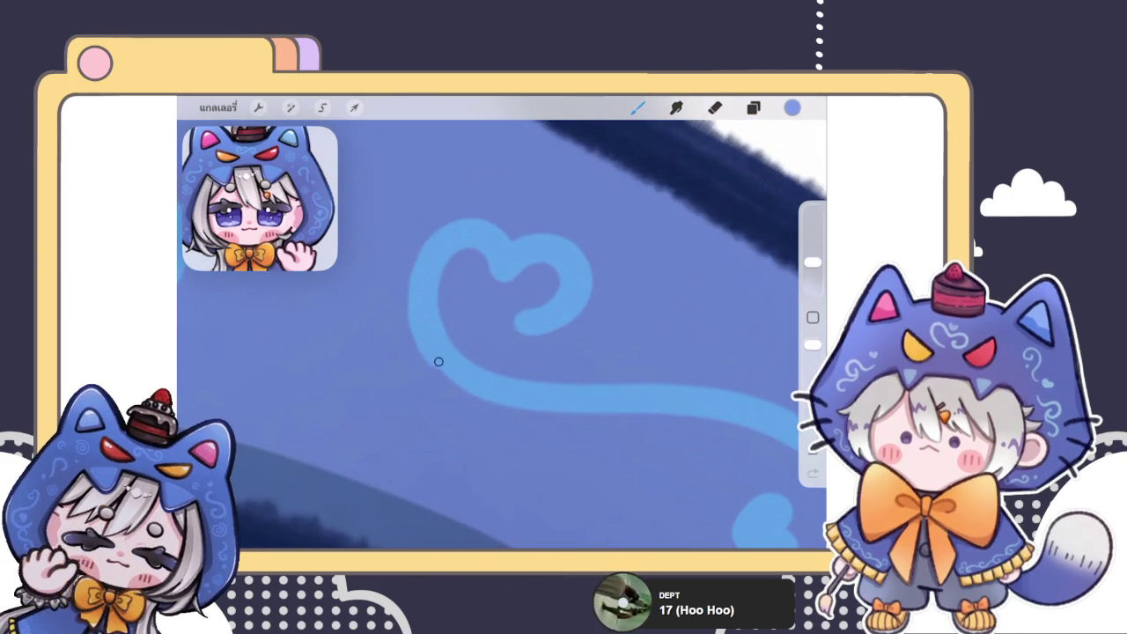
key(ctrl+z)
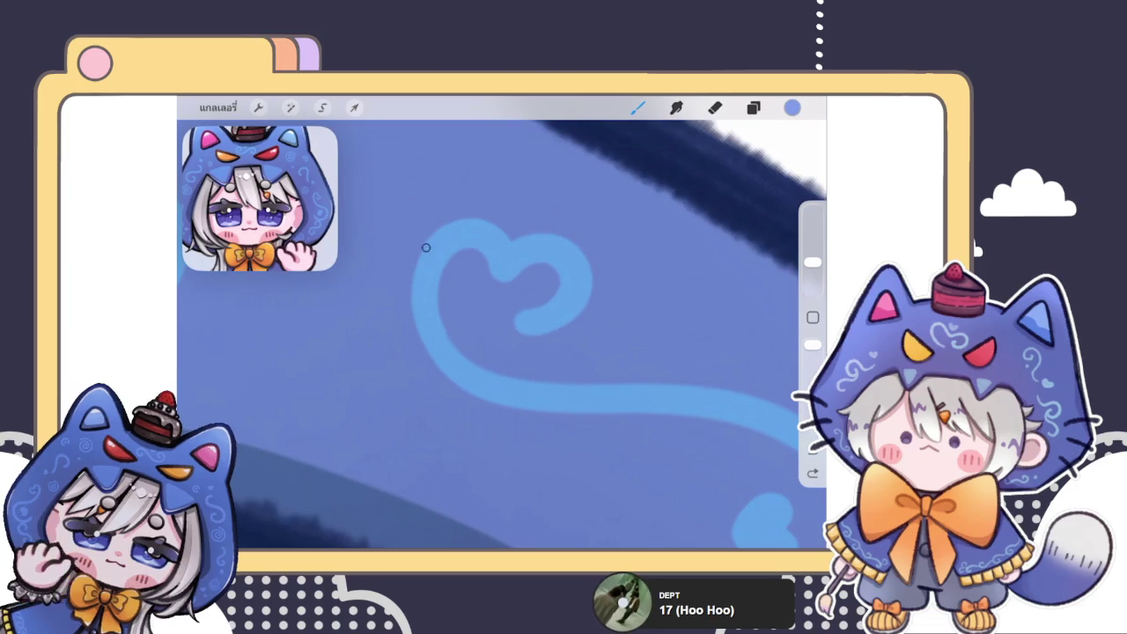
- Rotate and zoom the view to inspect the heart curl and the hood-side spiral
drag(502, 334, 563, 370)
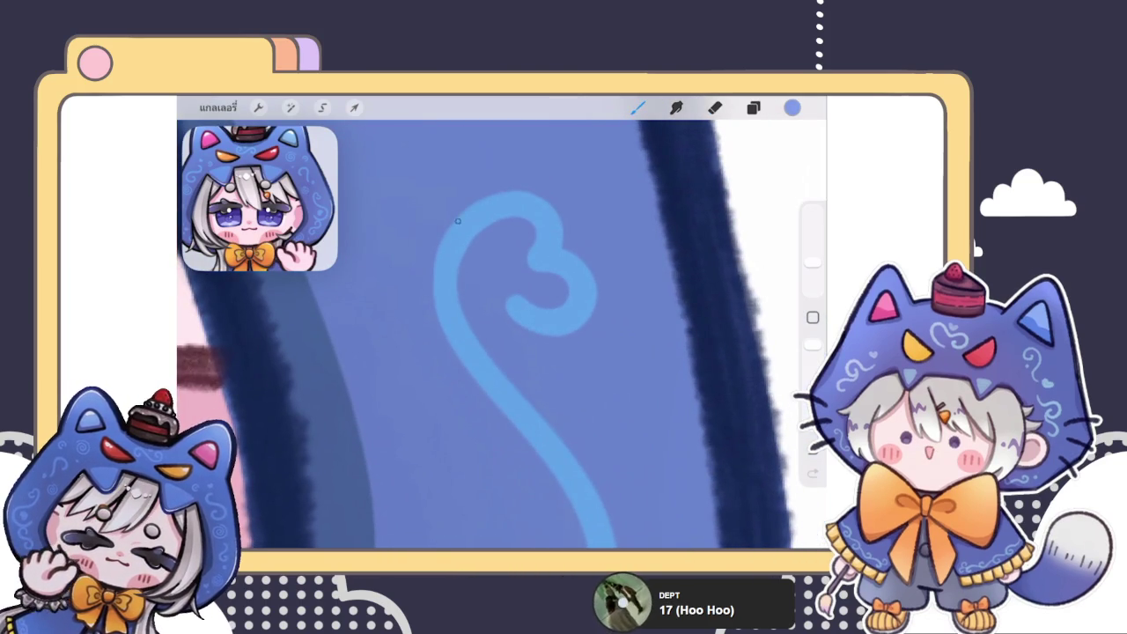
mouse_move(493, 334)
mouse_down()
mouse_move(387, 335)
mouse_move(529, 291)
mouse_move(564, 264)
mouse_up()
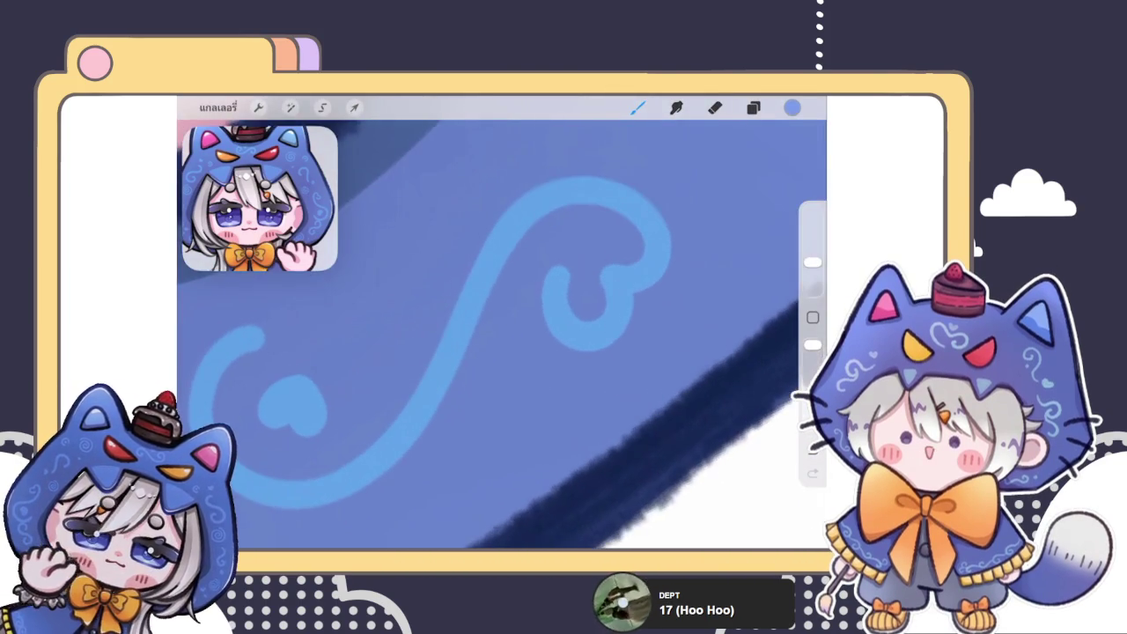
mouse_move(502, 335)
mouse_down()
mouse_move(458, 353)
mouse_move(511, 335)
mouse_up()
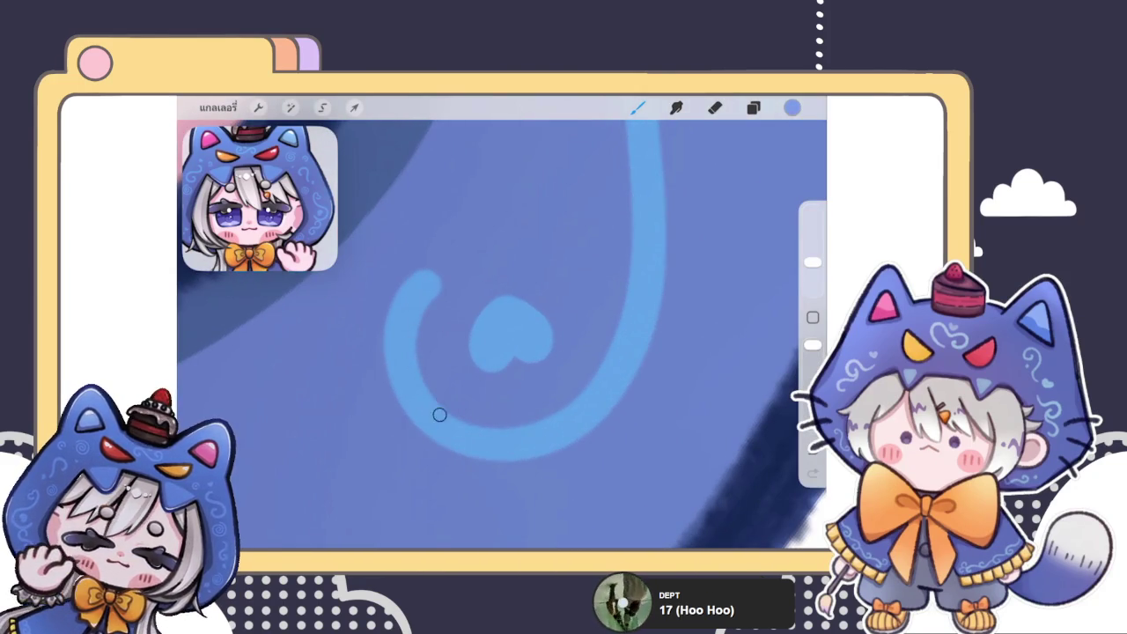
mouse_move(502, 334)
mouse_down()
mouse_move(422, 404)
mouse_move(440, 414)
mouse_move(440, 308)
mouse_up()
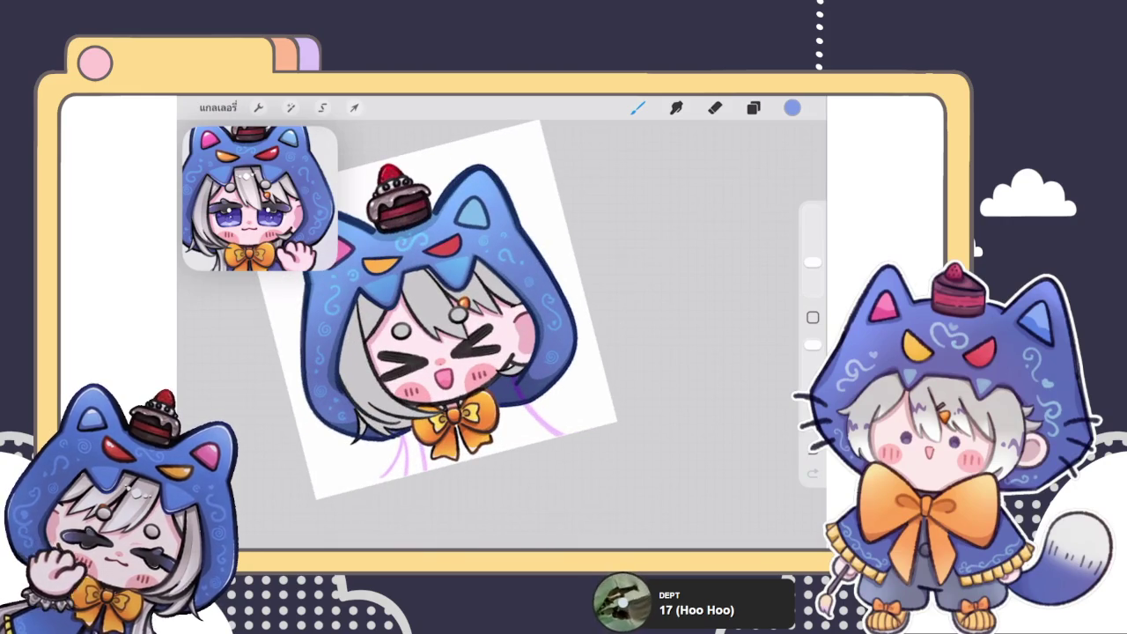
drag(493, 352, 440, 317)
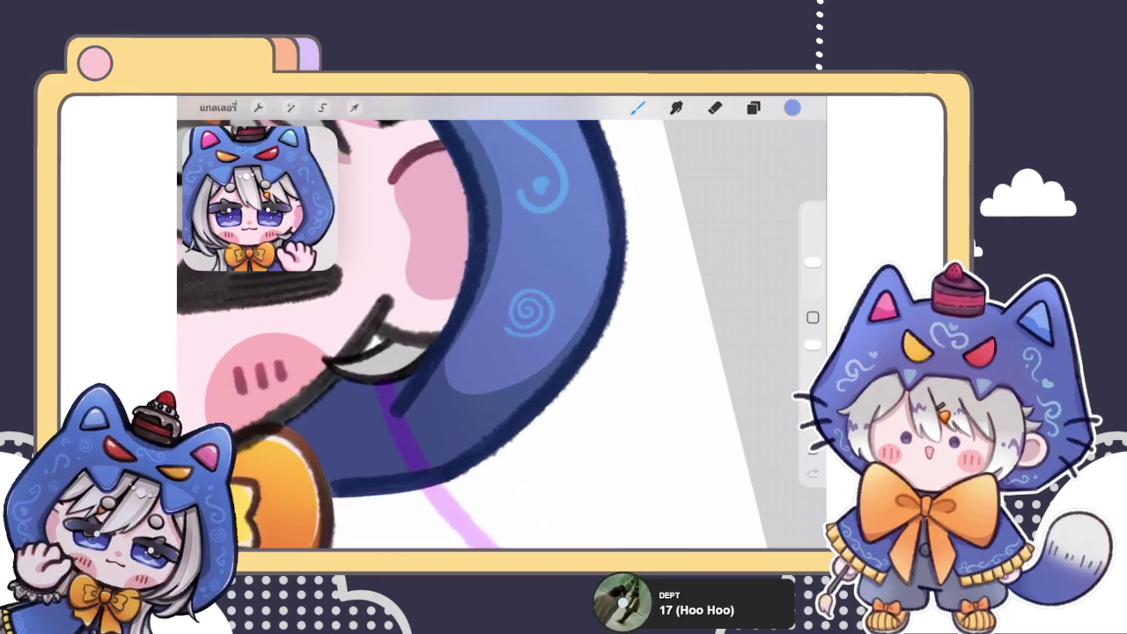
- Select the hood-side spiral and resize it proportionally with Transform
click(322, 107)
drag(538, 264, 533, 266)
click(354, 107)
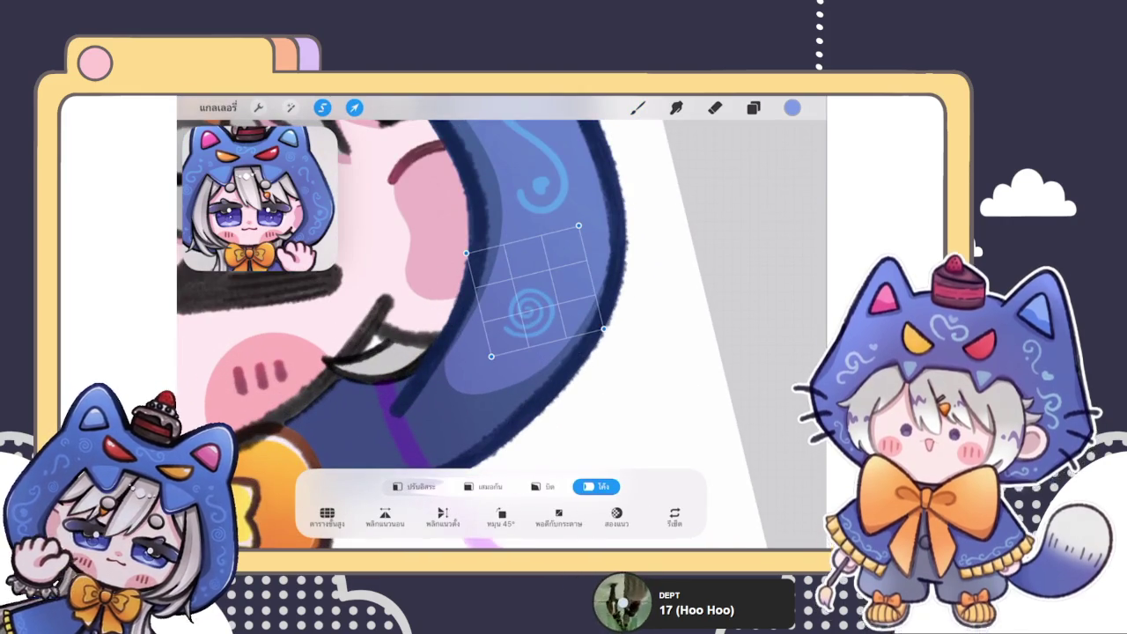
click(483, 486)
click(638, 108)
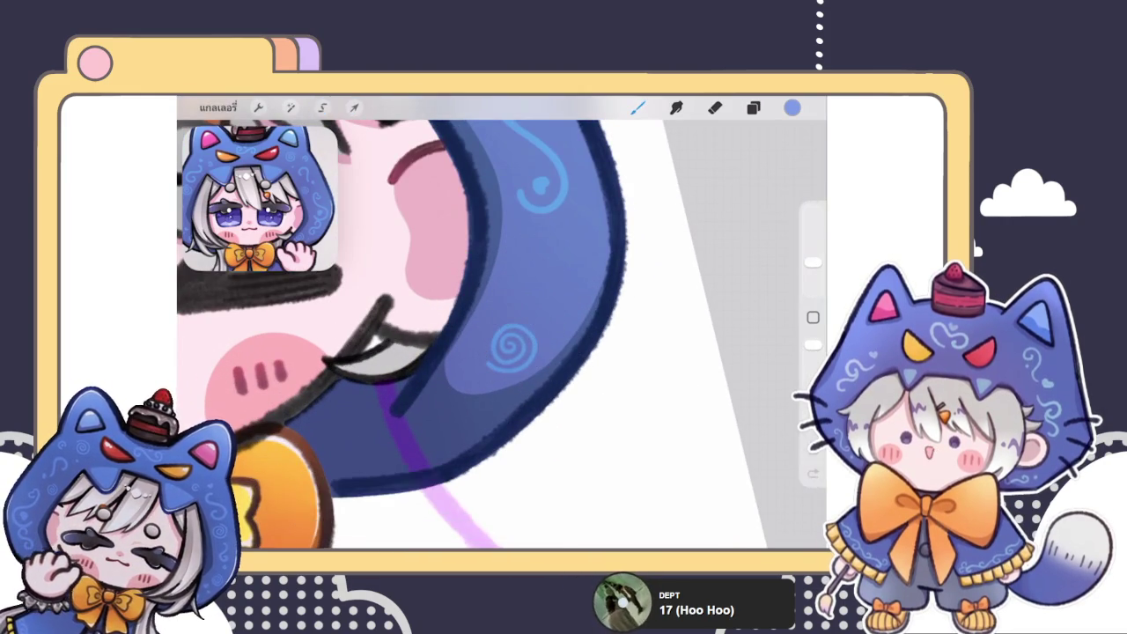
- Extend the swirl into an S-curve, then redraw the wobbly S-shaped swirl cleanly
scroll(502, 334, up, 5)
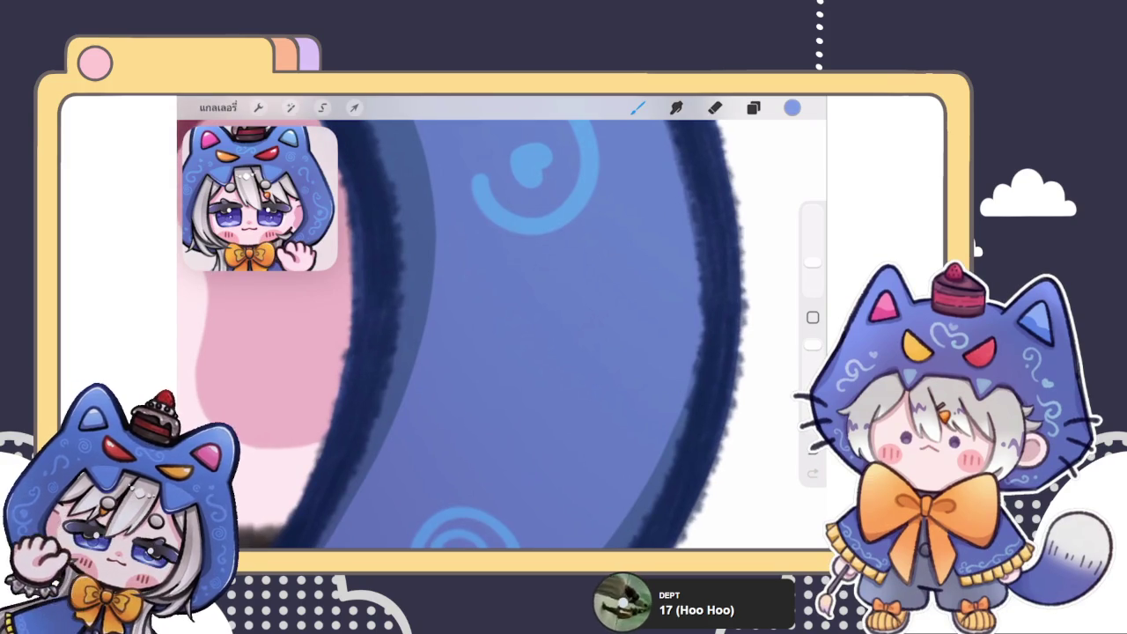
mouse_move(574, 234)
mouse_down()
mouse_move(522, 375)
mouse_move(598, 355)
mouse_up()
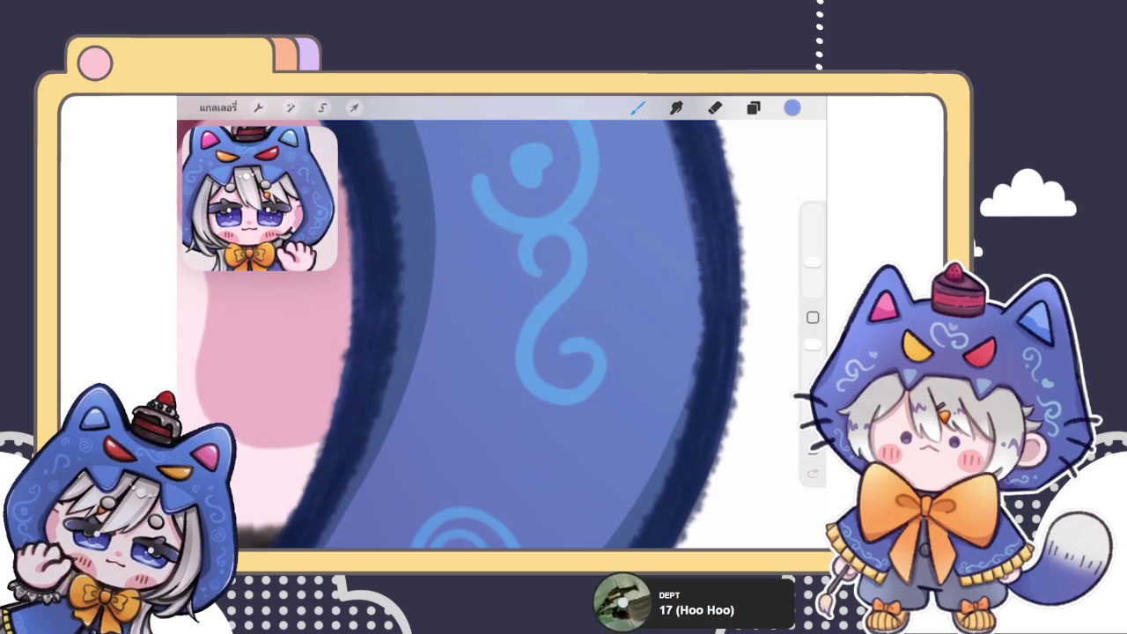
scroll(502, 334, up, 3)
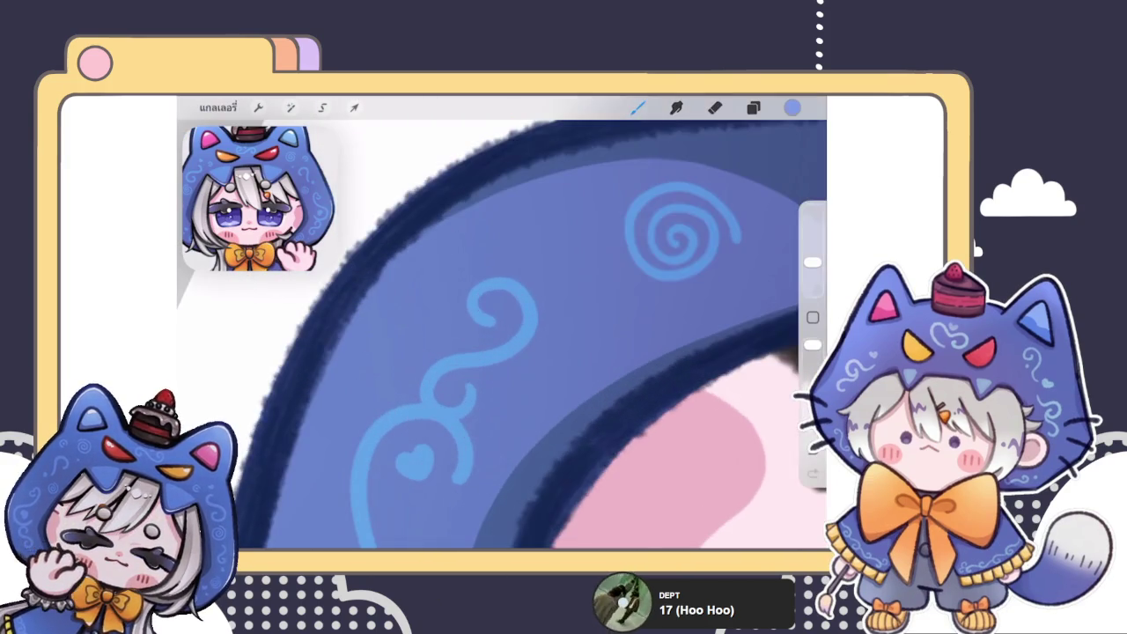
scroll(501, 334, up, 3)
mouse_move(480, 294)
mouse_down()
mouse_move(512, 236)
mouse_move(506, 402)
mouse_up()
key(ctrl+z)
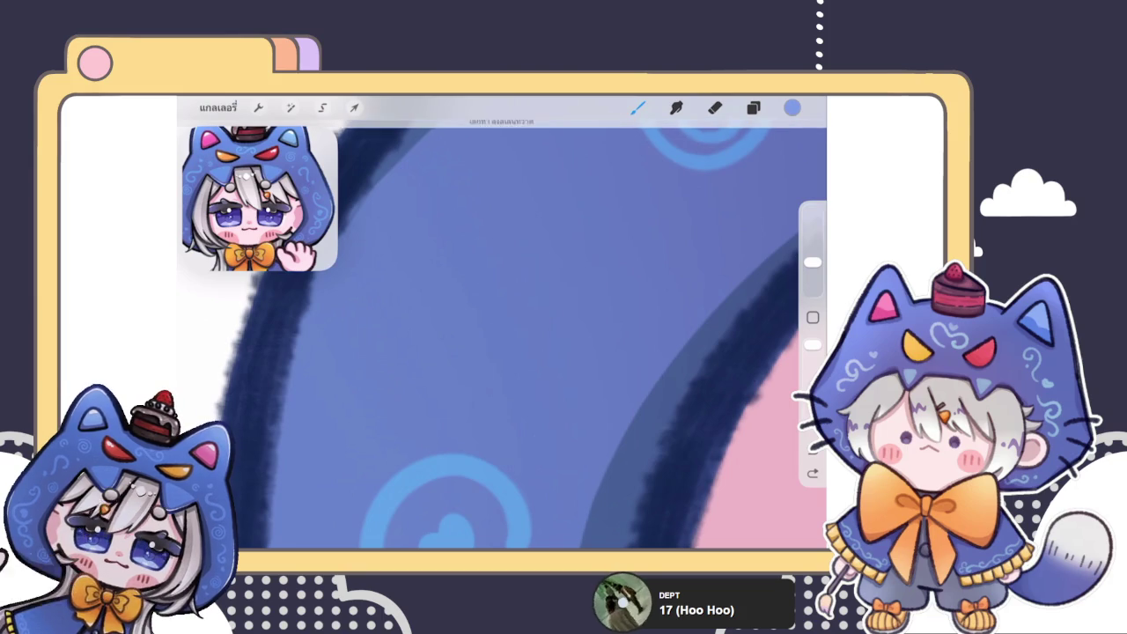
mouse_move(474, 328)
mouse_down()
mouse_move(528, 448)
mouse_move(510, 398)
mouse_up()
drag(529, 353, 457, 361)
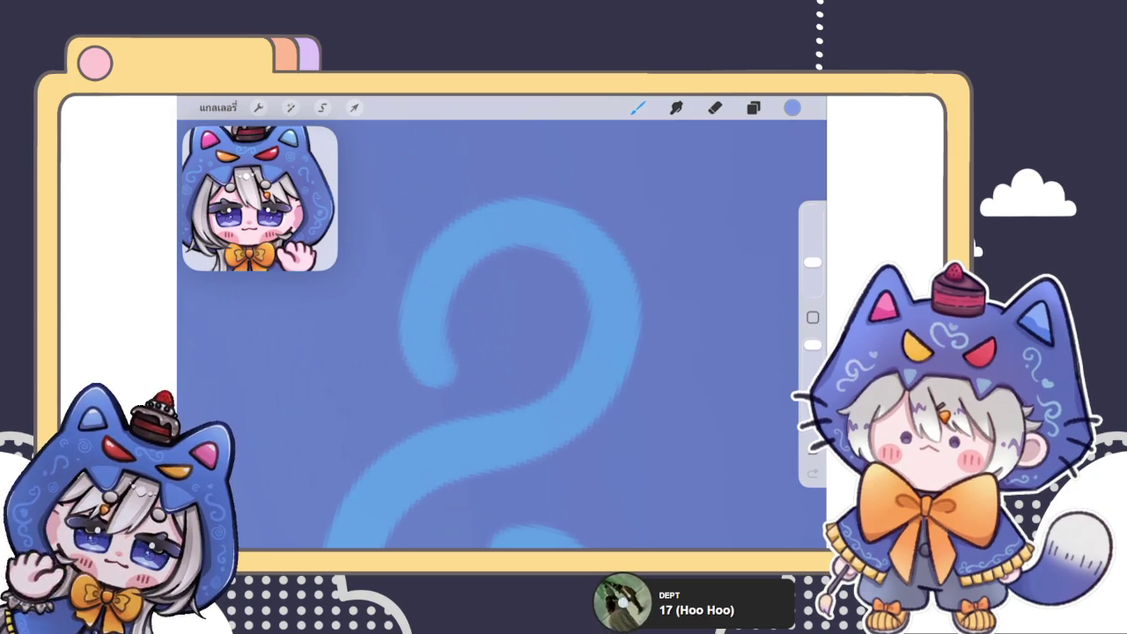
- Sketch a small light-blue heart on the hood, then undo it
scroll(501, 335, down, 2)
scroll(502, 335, down, 2)
scroll(501, 334, down, 2)
scroll(502, 335, down, 2)
scroll(440, 352, down, 5)
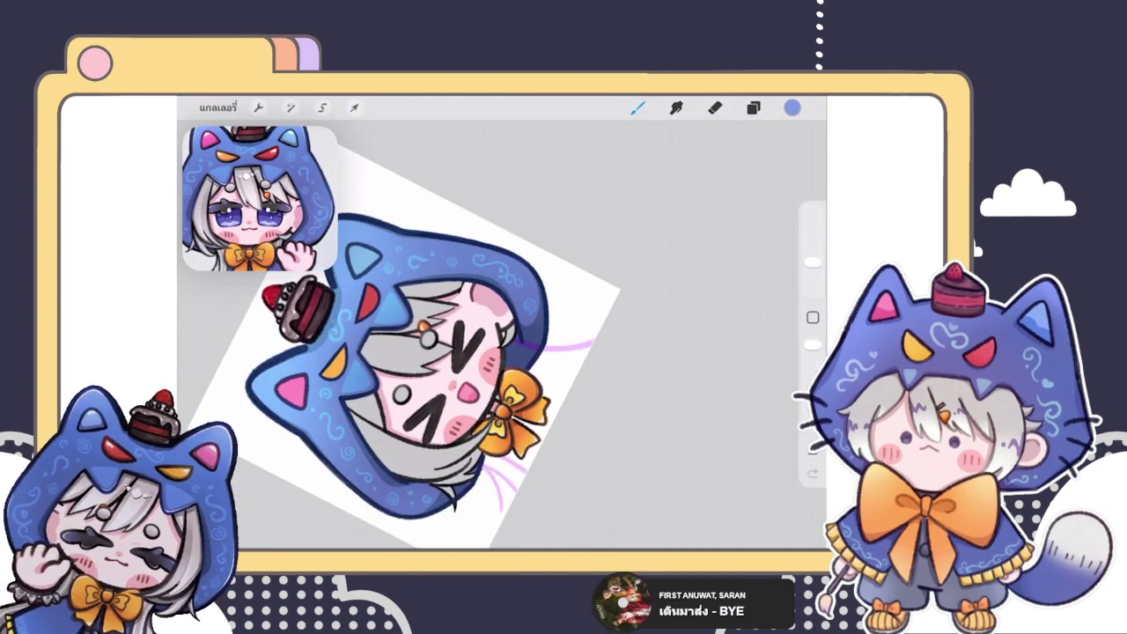
scroll(440, 352, down, 1)
scroll(528, 290, up, 3)
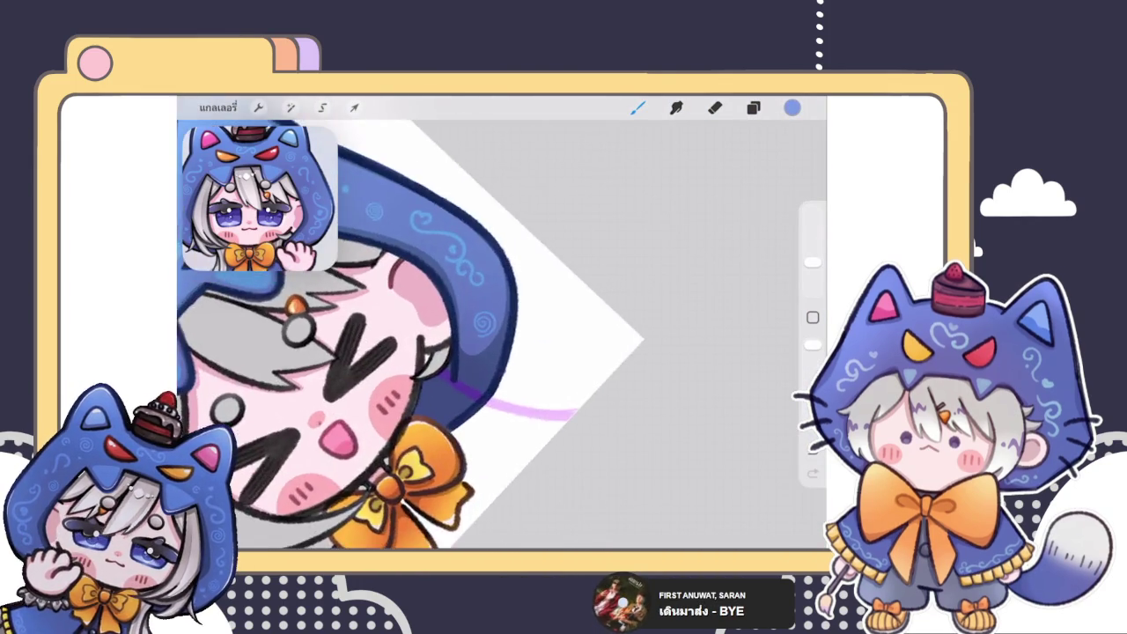
scroll(528, 291, up, 3)
scroll(529, 290, up, 2)
mouse_move(520, 304)
mouse_down()
mouse_move(528, 328)
mouse_move(533, 314)
mouse_up()
scroll(528, 317, up, 3)
key(ctrl+z)
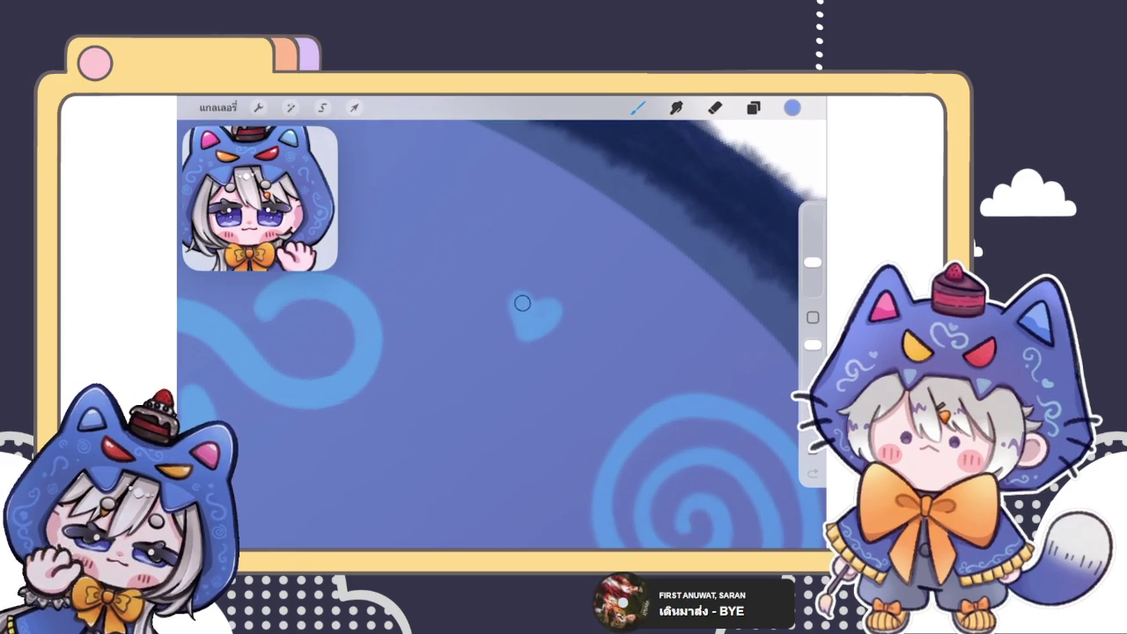
- Fill the small light-blue heart beside the spiral on the hood and zoom out to check it
drag(512, 319, 538, 313)
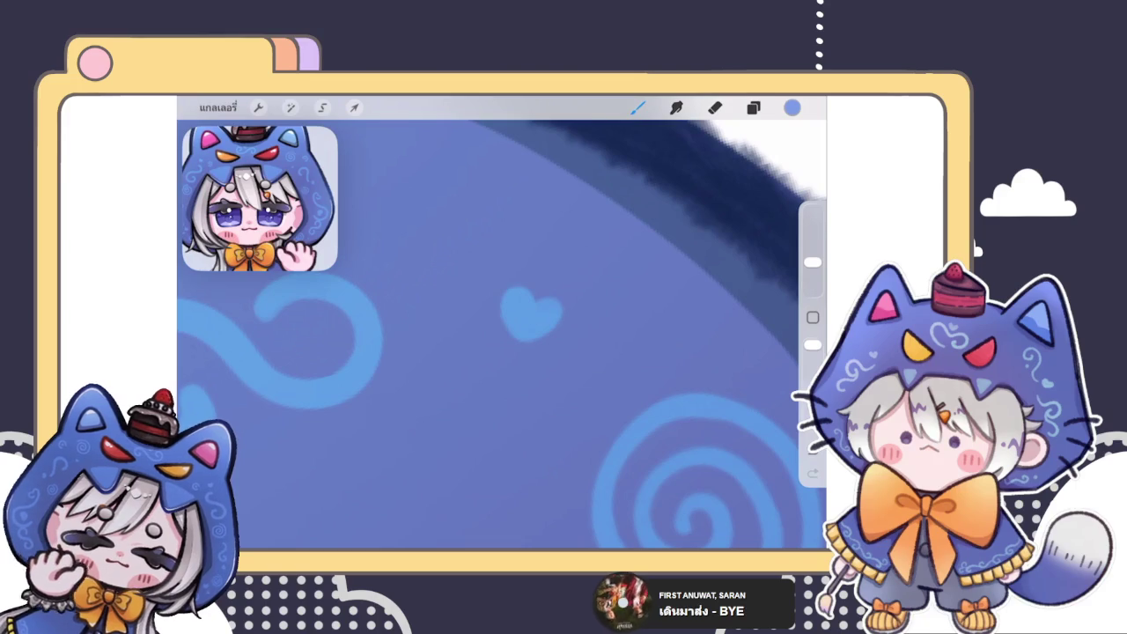
scroll(502, 334, down, 5)
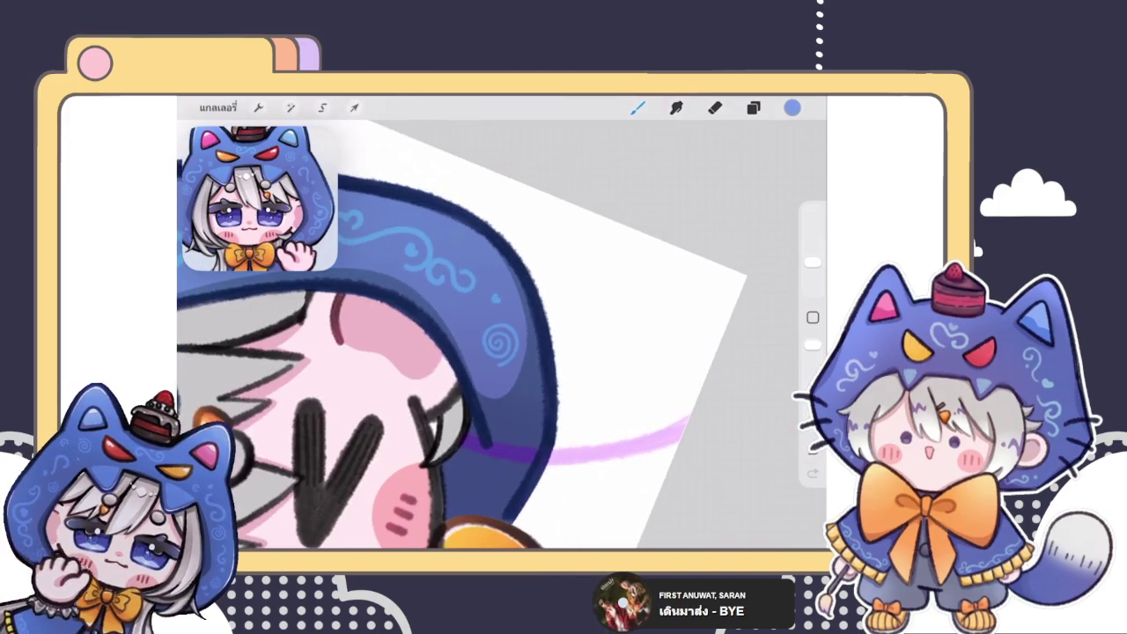
scroll(501, 334, down, 3)
scroll(441, 317, down, 5)
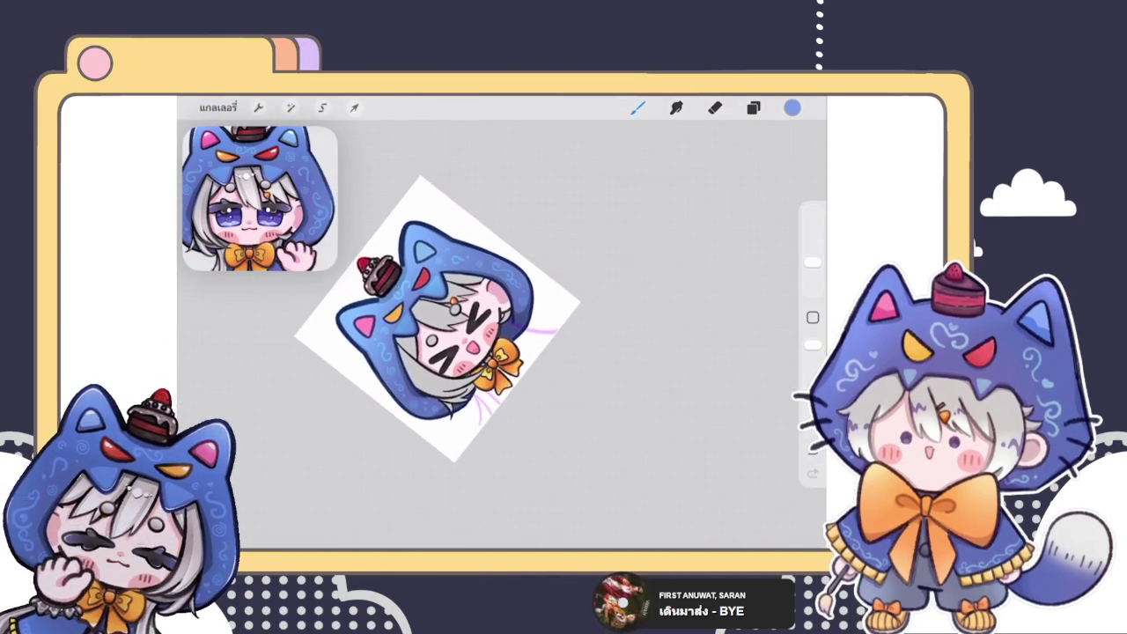
scroll(440, 334, up, 2)
scroll(440, 335, up, 2)
scroll(422, 334, up, 4)
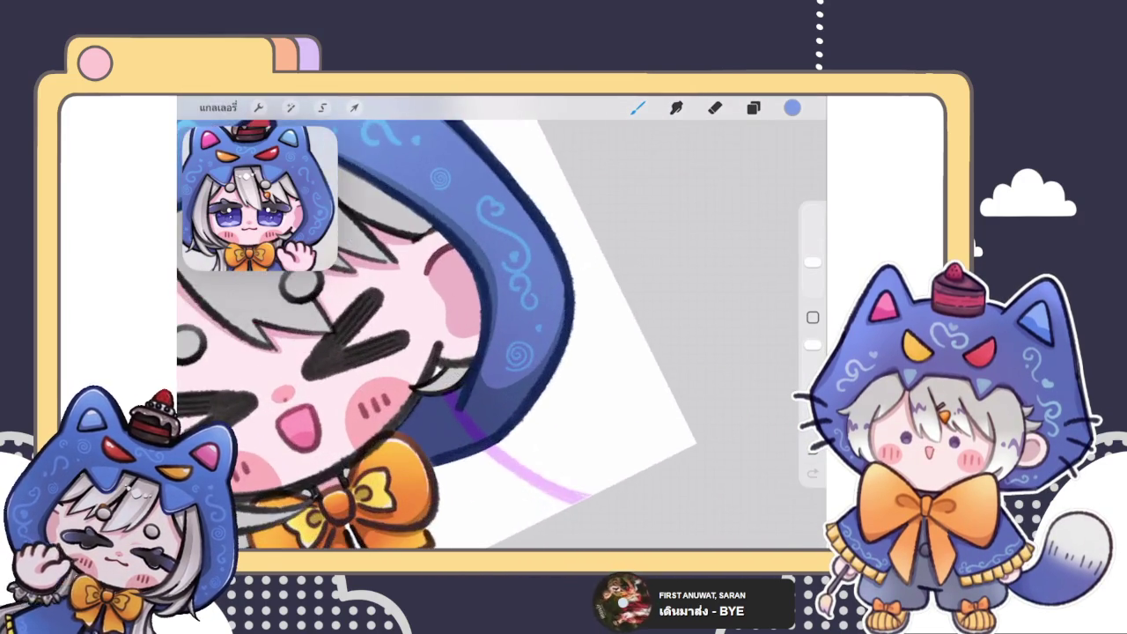
scroll(502, 335, up, 2)
scroll(502, 335, up, 2)
scroll(501, 334, up, 2)
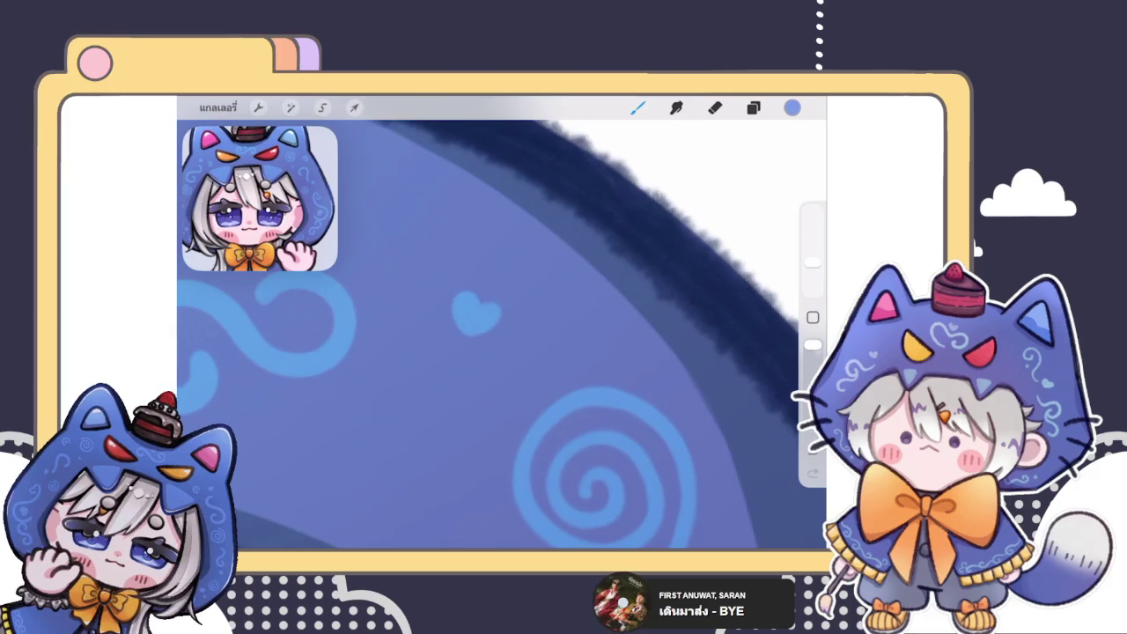
scroll(502, 335, up, 2)
scroll(502, 335, up, 2)
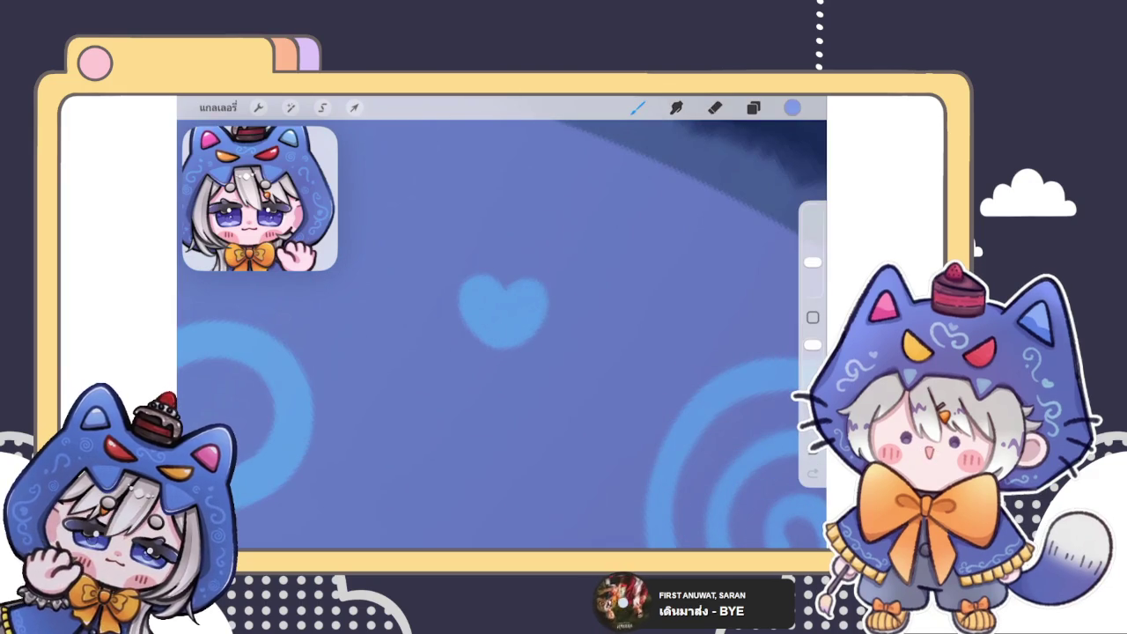
scroll(502, 317, up, 1)
scroll(502, 317, down, 3)
scroll(502, 334, down, 2)
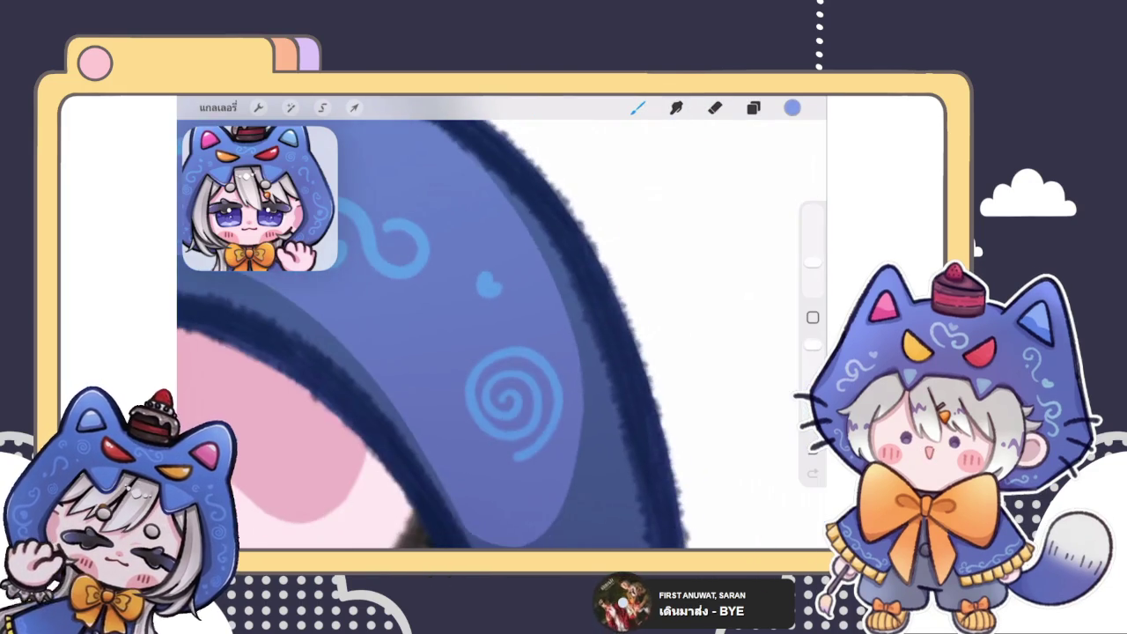
scroll(501, 335, down, 3)
scroll(502, 334, down, 1)
scroll(502, 334, down, 1)
scroll(396, 317, down, 2)
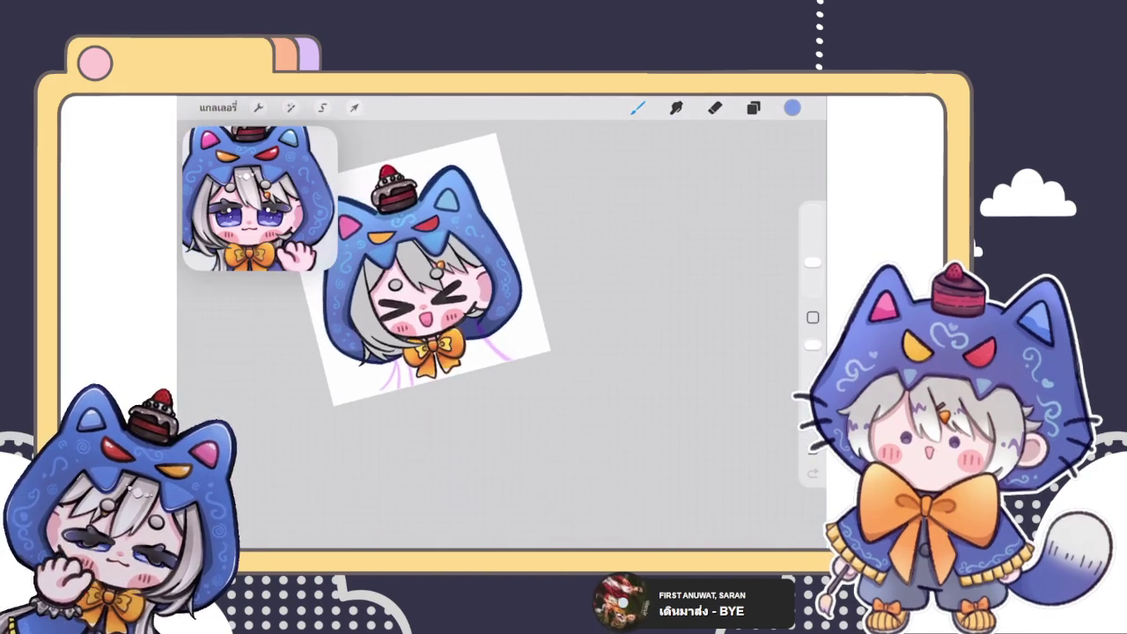
- Zoom around the canvas to review the finished hood decoration on the whole emote
scroll(432, 273, up, 2)
scroll(431, 273, down, 3)
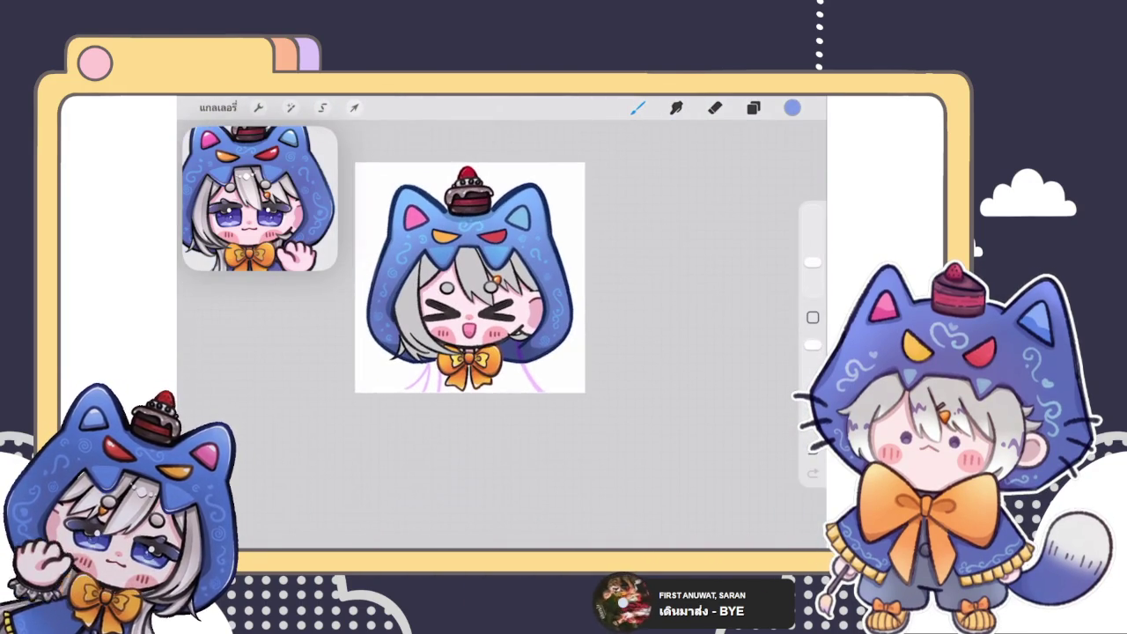
scroll(467, 290, up, 2)
scroll(467, 300, up, 1)
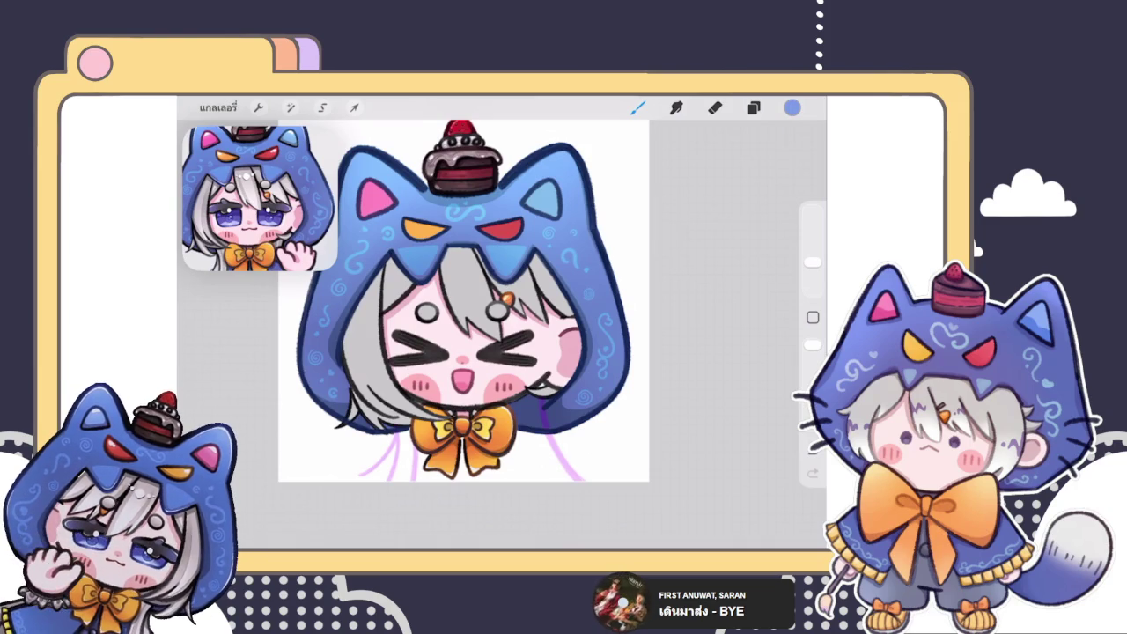
scroll(463, 300, up, 2)
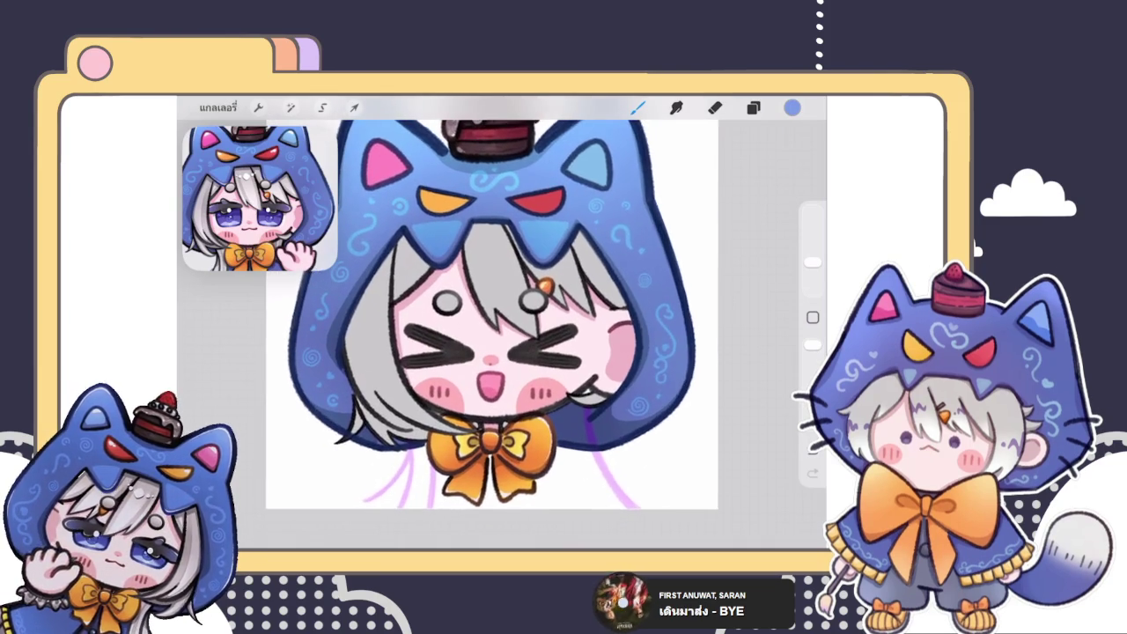
- Bring up the Layers panel listing the illustration's layers
click(753, 107)
click(753, 108)
scroll(491, 303, down, 3)
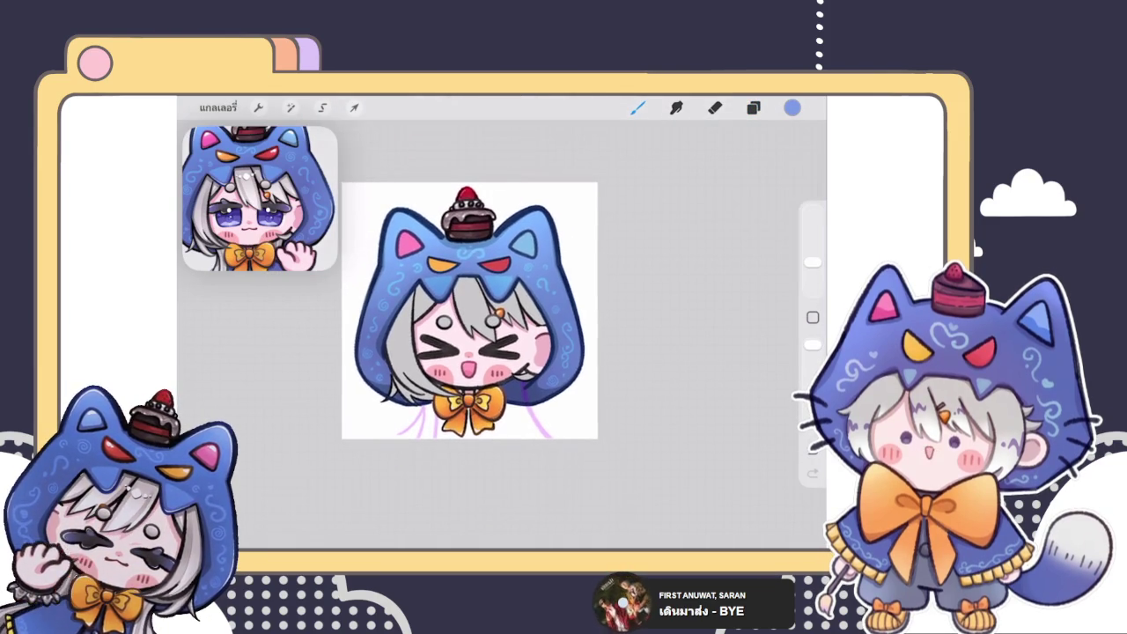
scroll(493, 308, up, 3)
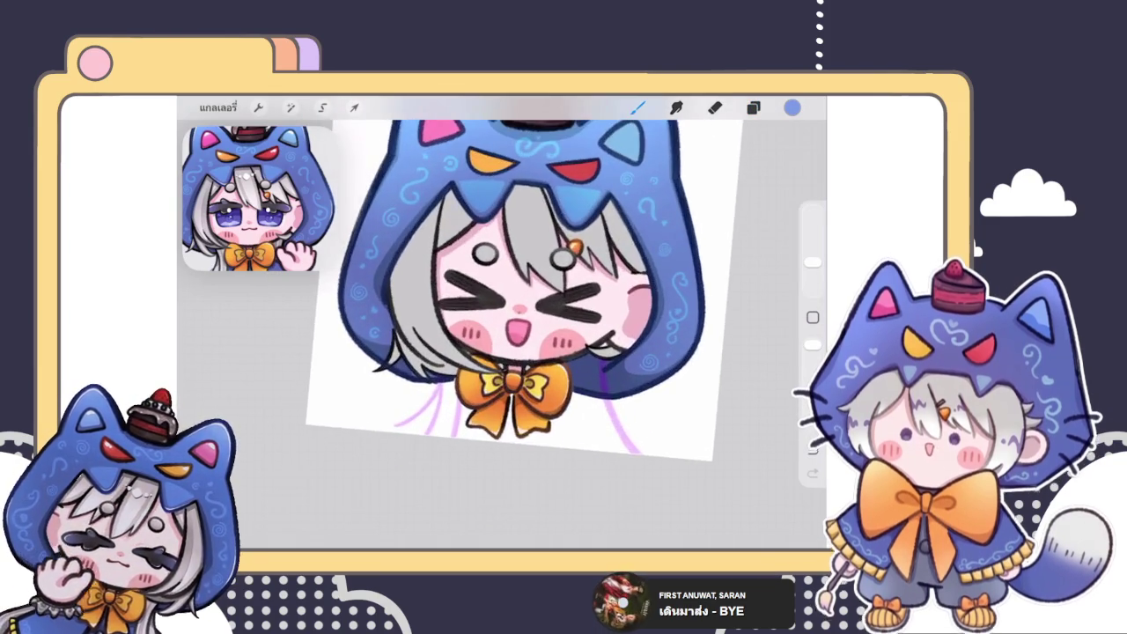
scroll(528, 334, up, 3)
scroll(502, 335, up, 2)
click(753, 107)
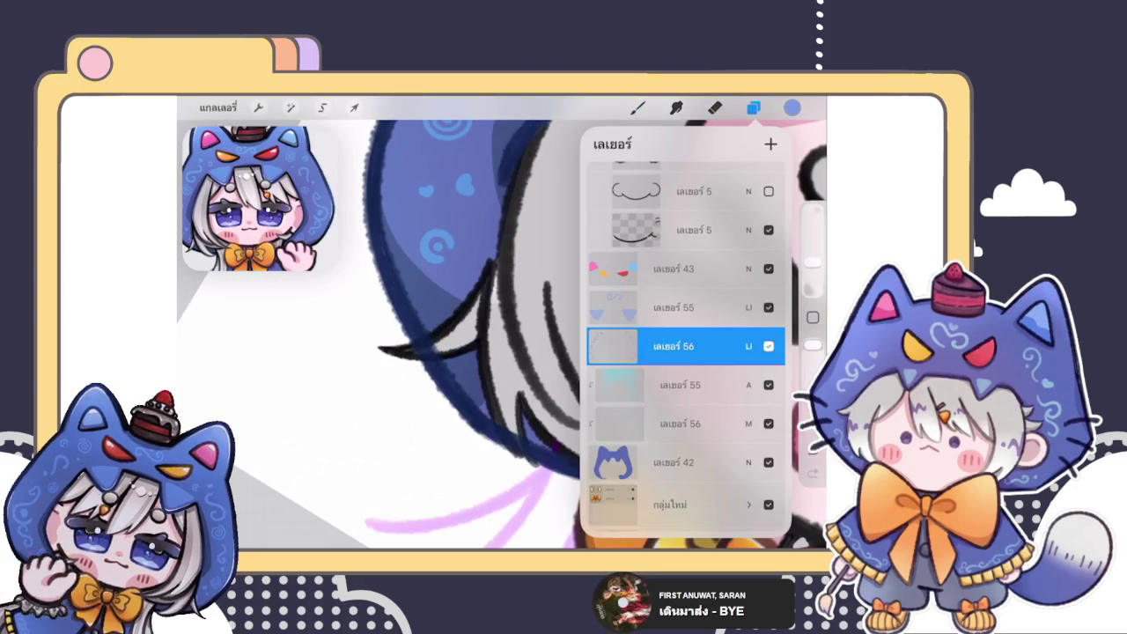
- Hide Layer 41 and test the two layer 13 copies, leaving the second one visible
scroll(685, 353, up, 2)
scroll(685, 352, down, 3)
scroll(685, 352, up, 4)
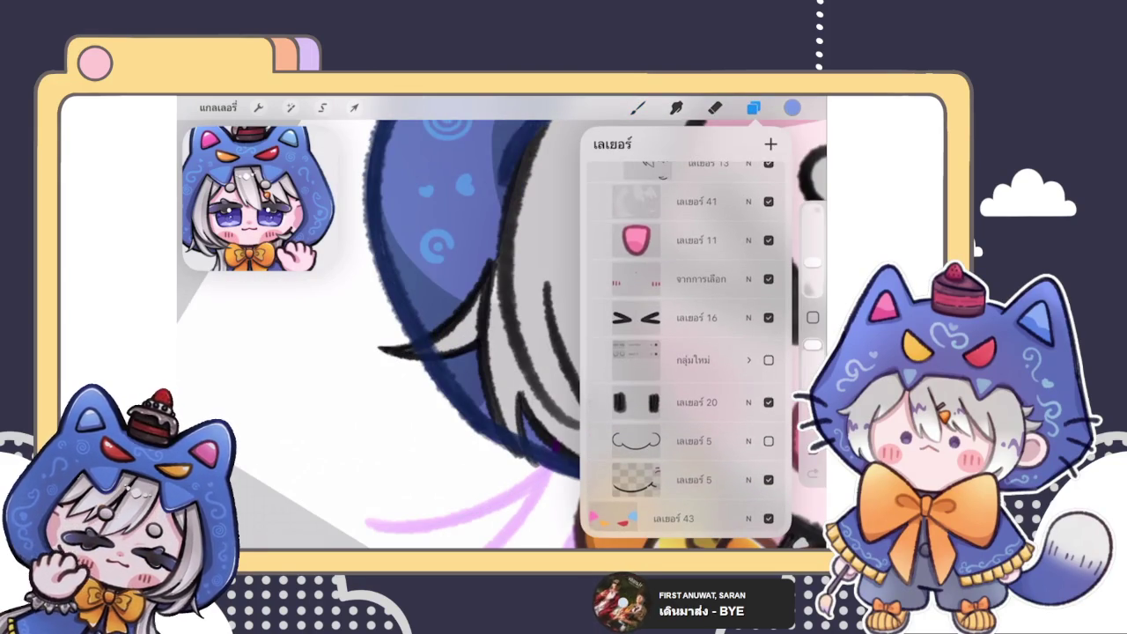
click(769, 201)
click(768, 164)
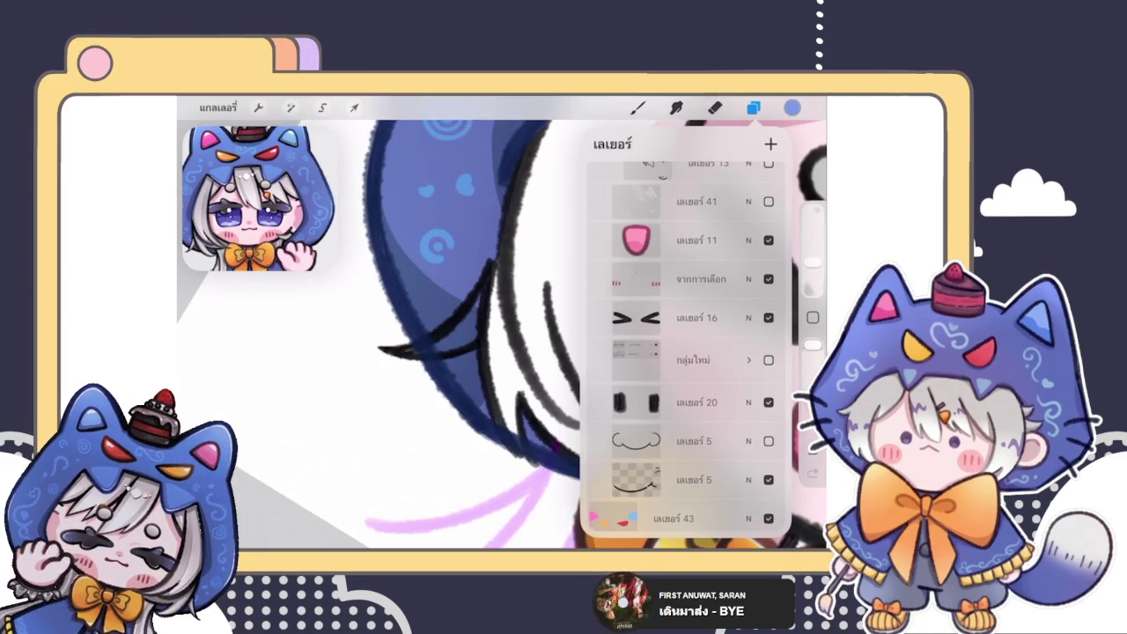
click(768, 164)
scroll(685, 352, up, 2)
click(769, 266)
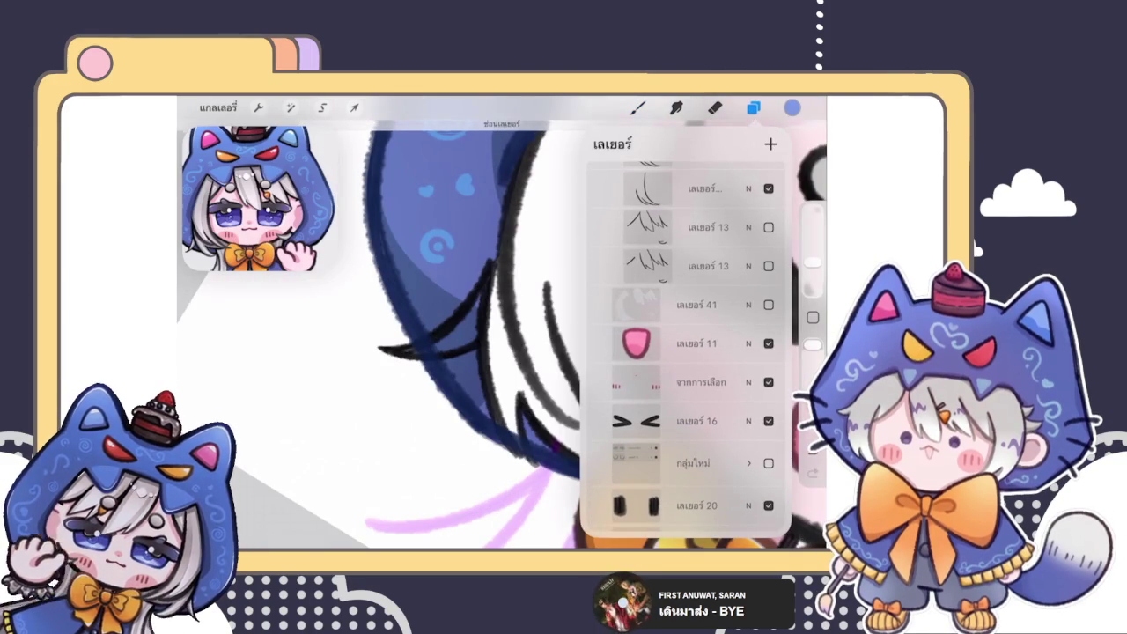
click(768, 266)
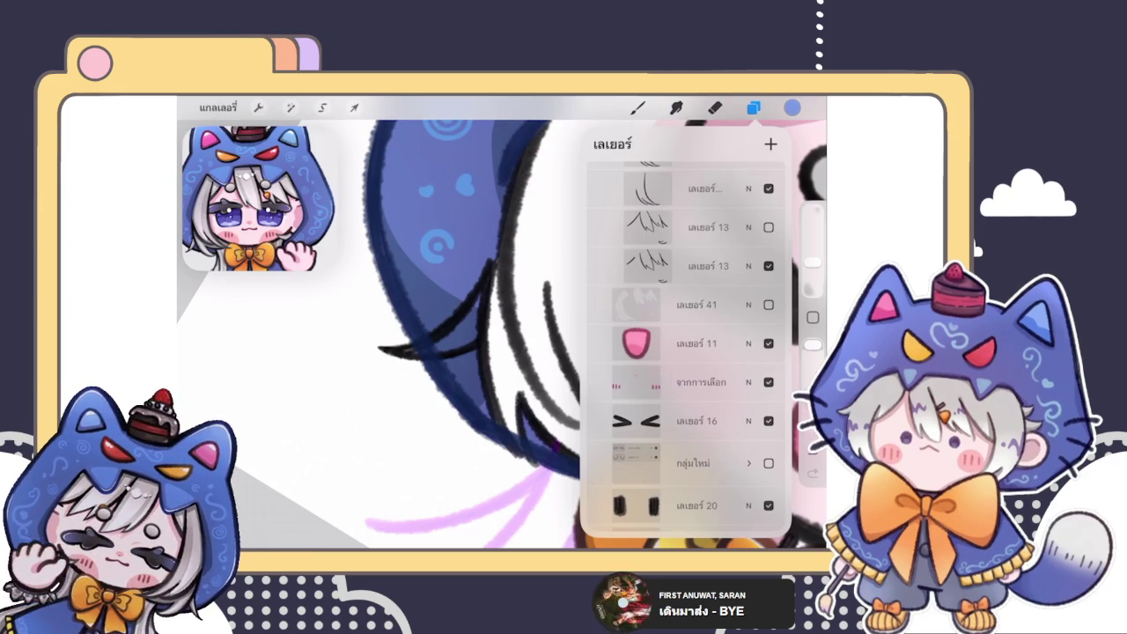
click(769, 266)
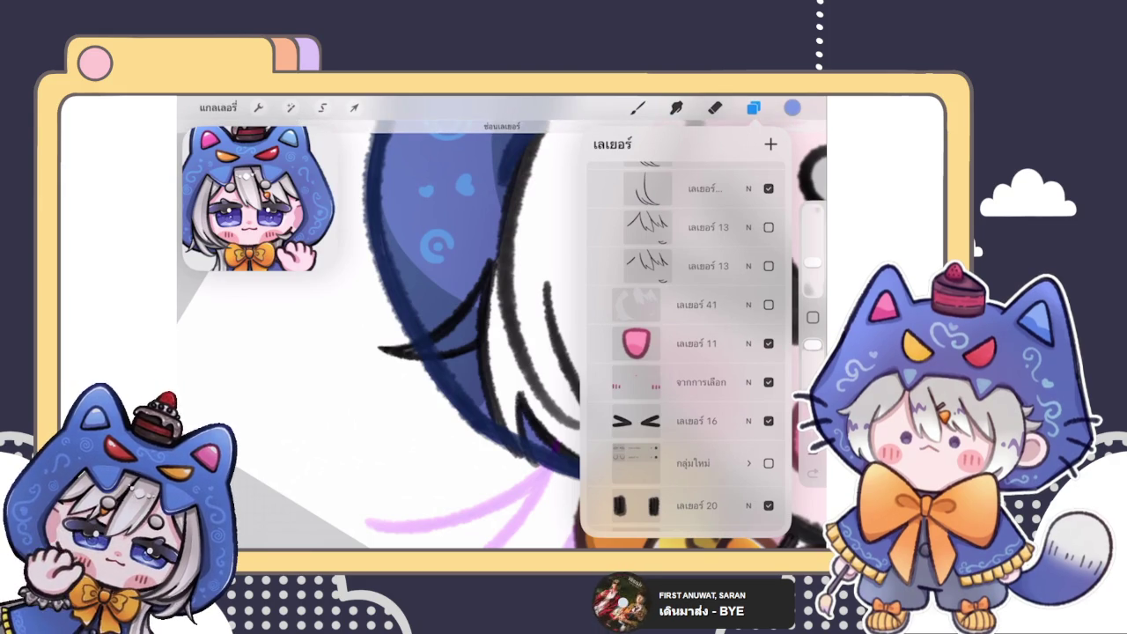
scroll(685, 347, up, 3)
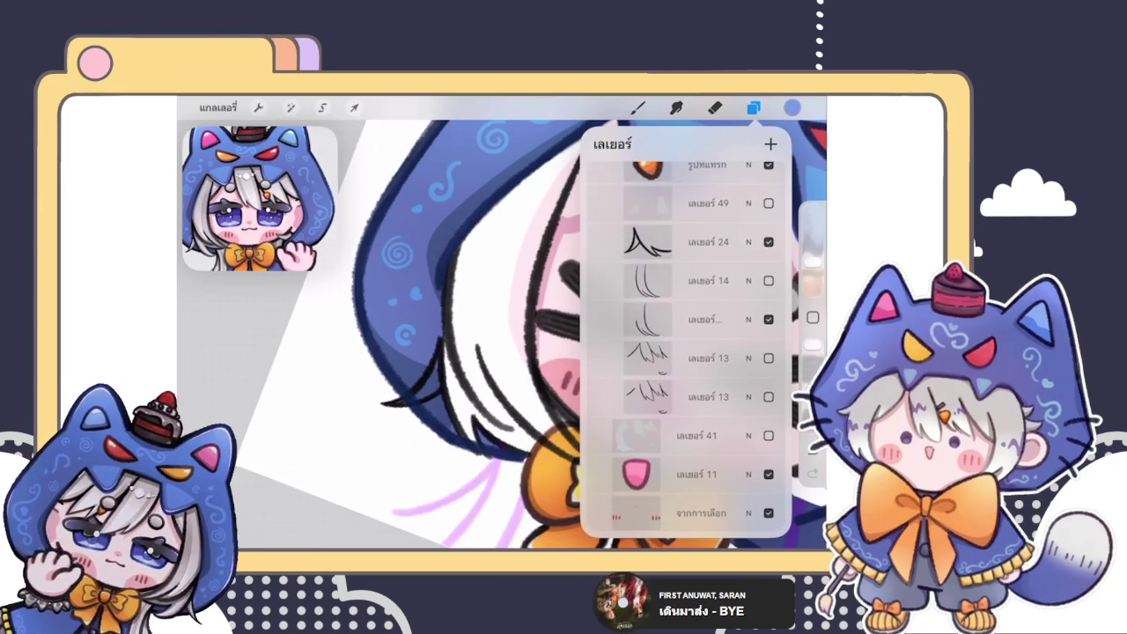
click(769, 357)
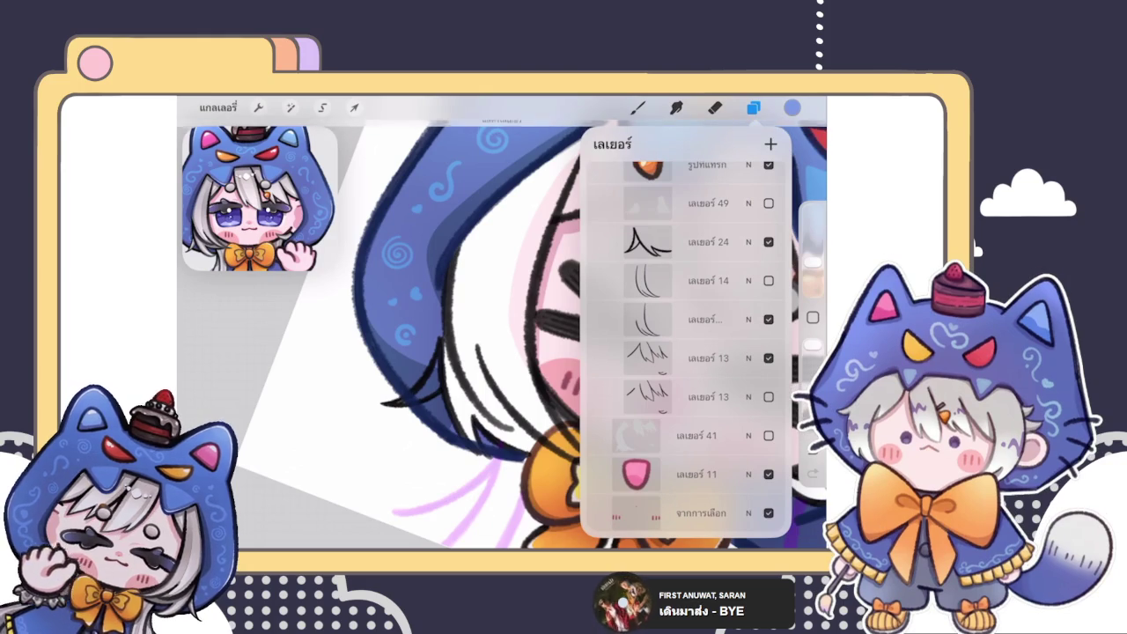
click(768, 357)
click(768, 397)
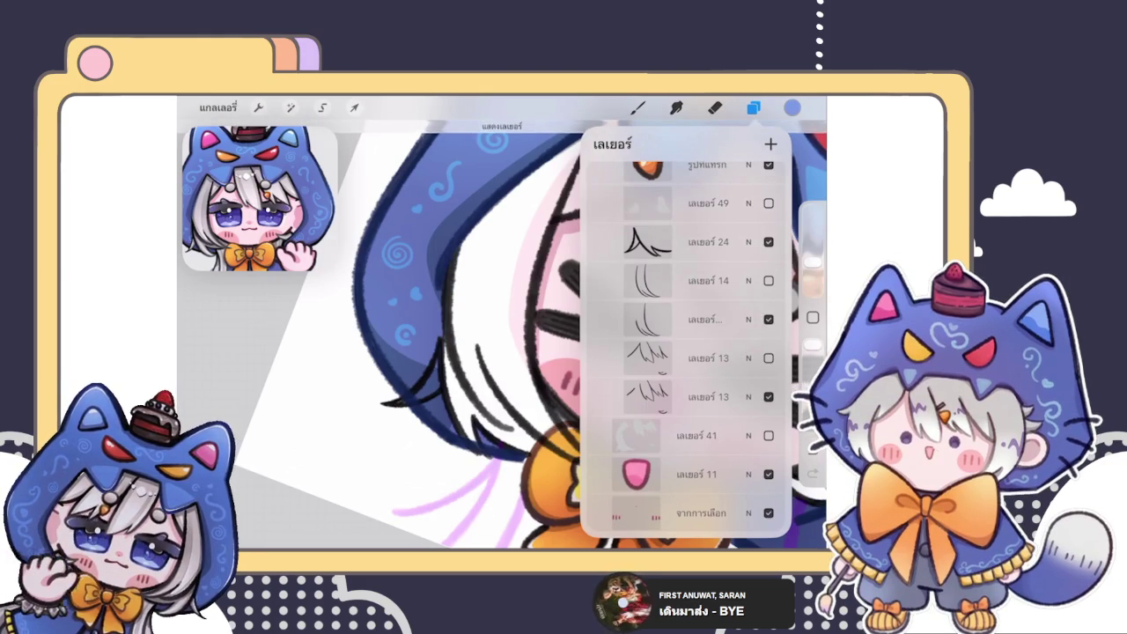
- Toggle the grey hair layer on and off to compare, leaving it hidden
scroll(502, 335, up, 2)
scroll(466, 343, down, 1)
scroll(685, 345, down, 5)
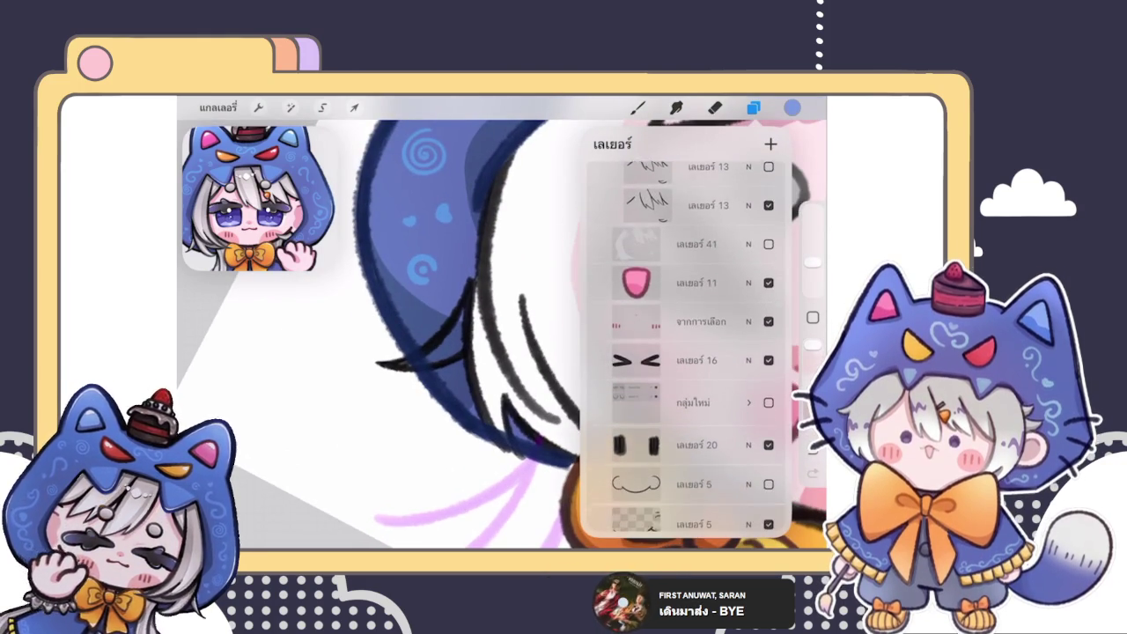
scroll(686, 345, down, 3)
scroll(686, 345, down, 2)
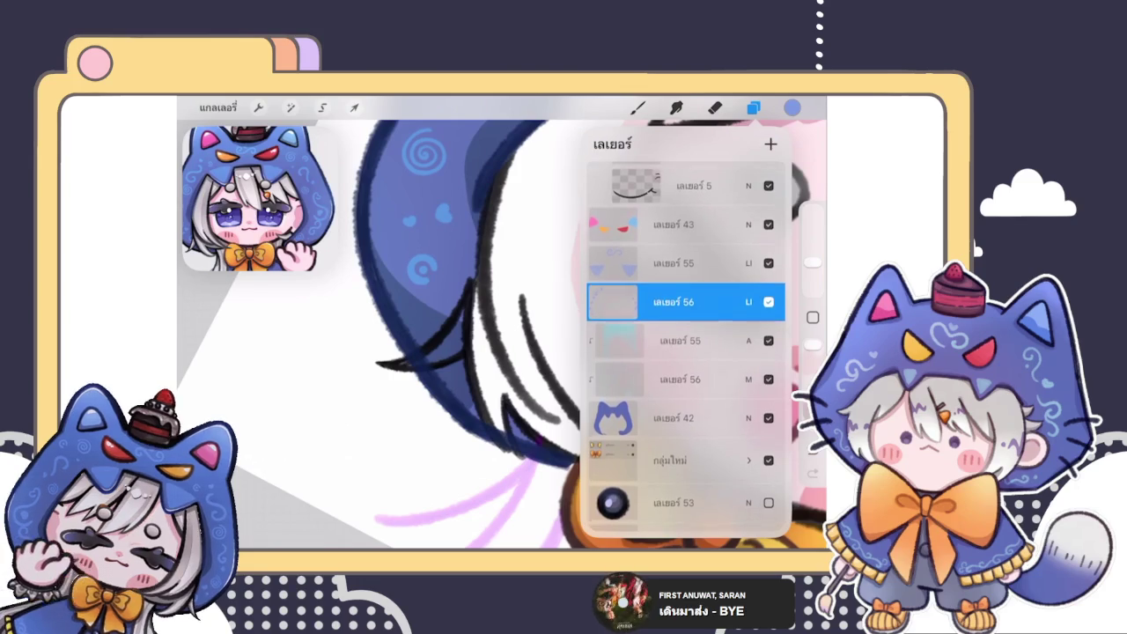
scroll(686, 345, down, 1)
scroll(686, 345, up, 4)
scroll(686, 345, up, 2)
scroll(686, 345, up, 3)
scroll(686, 345, up, 3)
scroll(686, 345, up, 1)
click(769, 295)
click(768, 295)
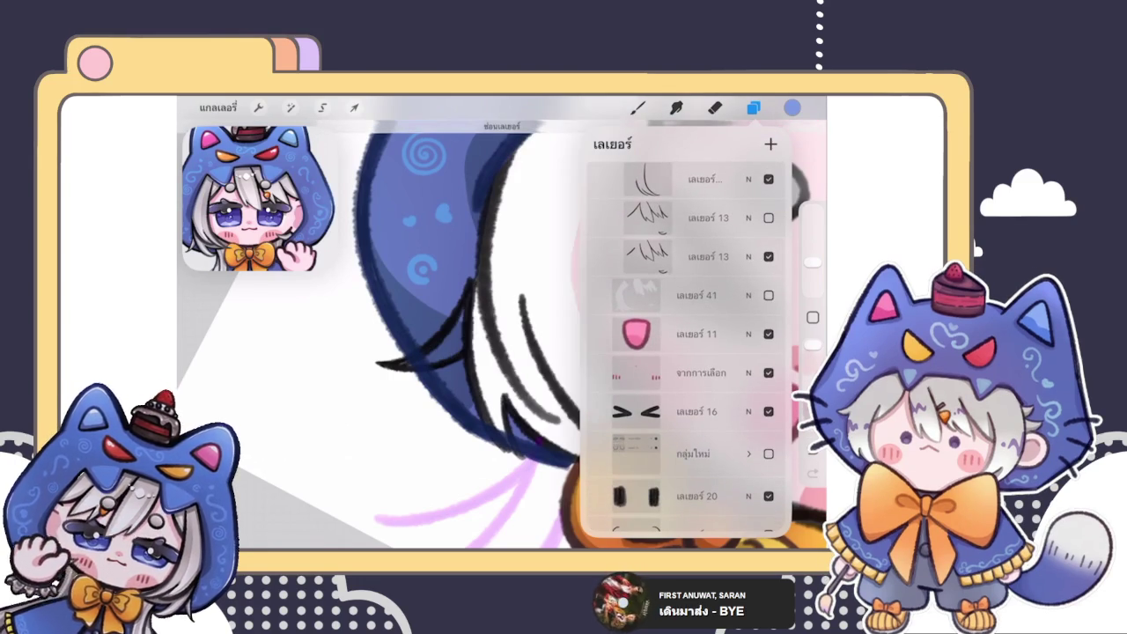
click(768, 295)
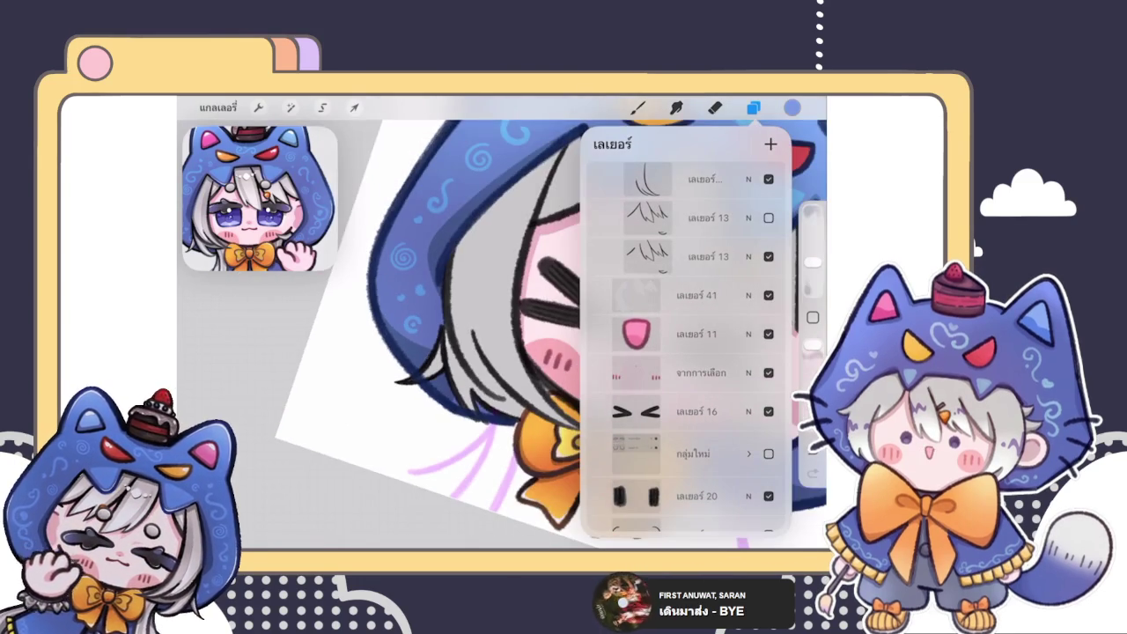
click(768, 294)
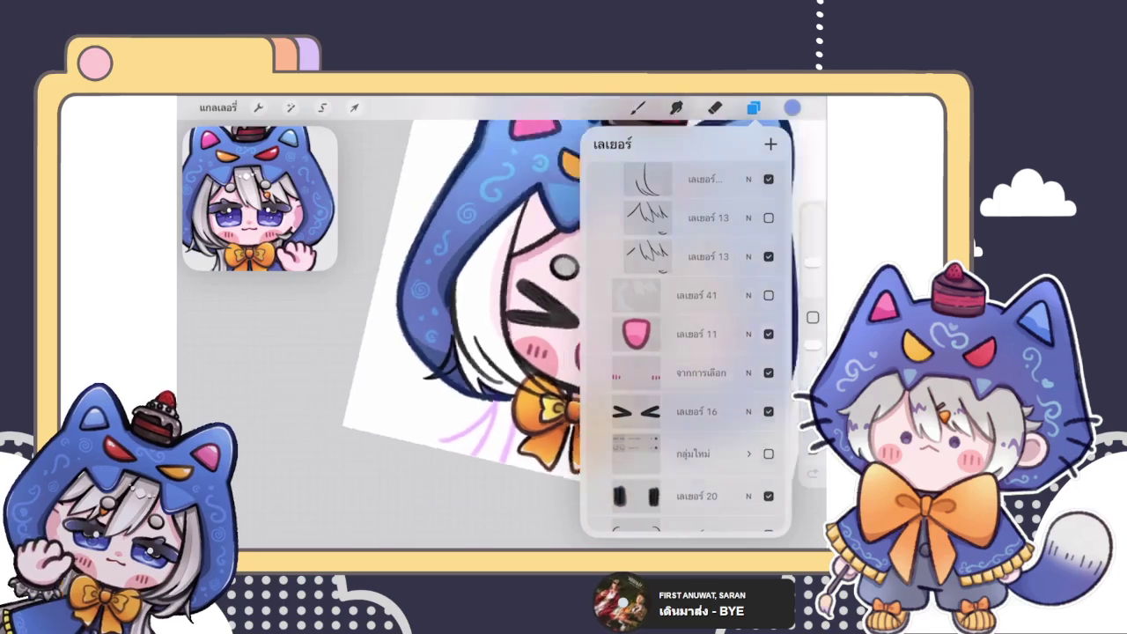
- Select Layer 42, the hood's blue base layer, as the layer to paint on
scroll(493, 334, up, 3)
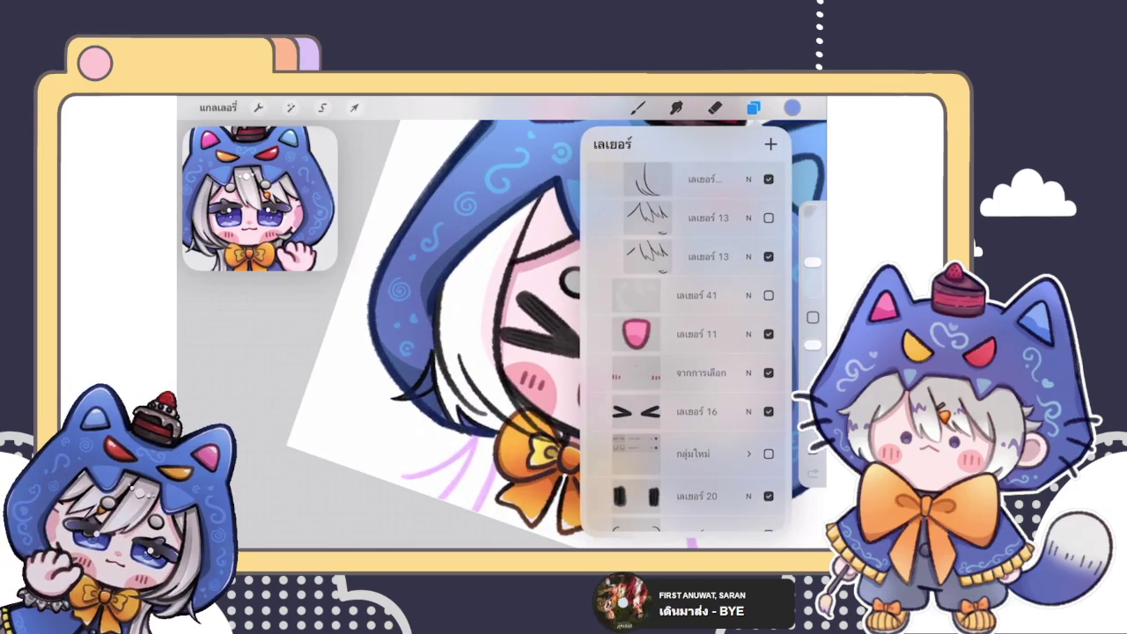
scroll(685, 343, up, 3)
scroll(685, 344, up, 2)
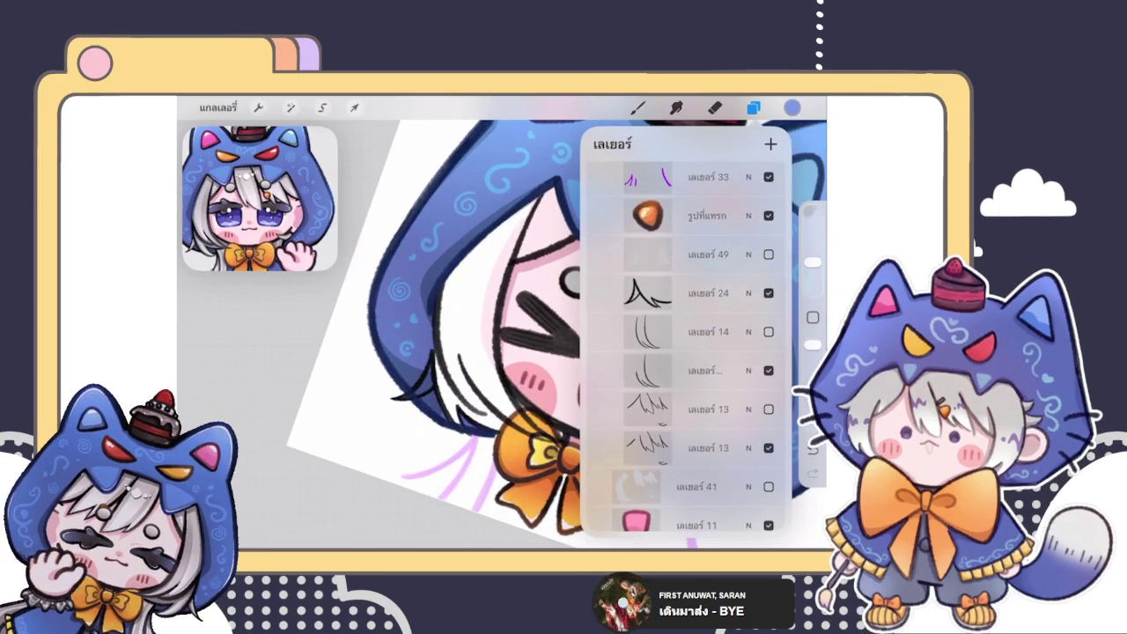
scroll(684, 352, up, 4)
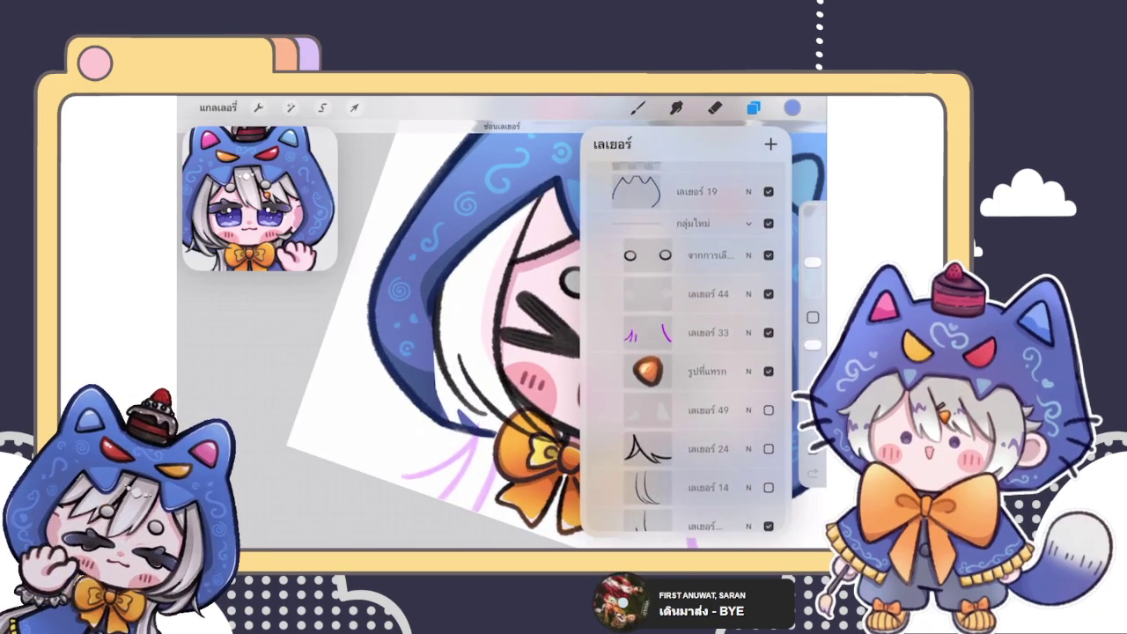
scroll(685, 352, down, 2)
scroll(685, 352, down, 2)
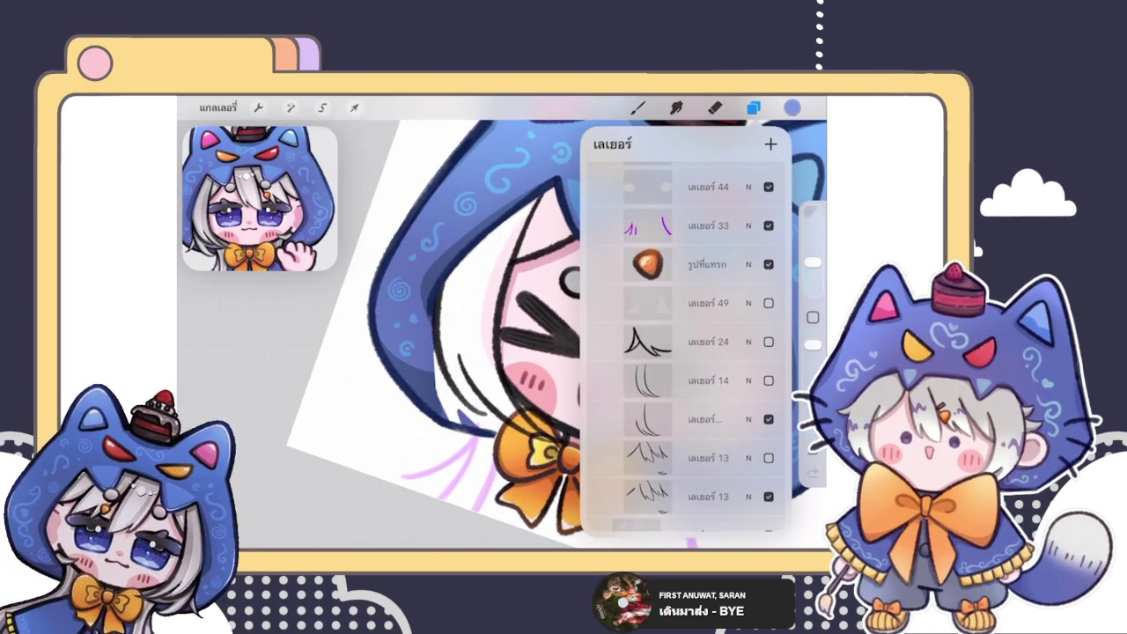
scroll(685, 343, down, 2)
scroll(685, 343, down, 1)
scroll(685, 343, down, 2)
scroll(685, 352, down, 2)
scroll(685, 353, down, 3)
scroll(685, 352, down, 3)
scroll(685, 353, down, 2)
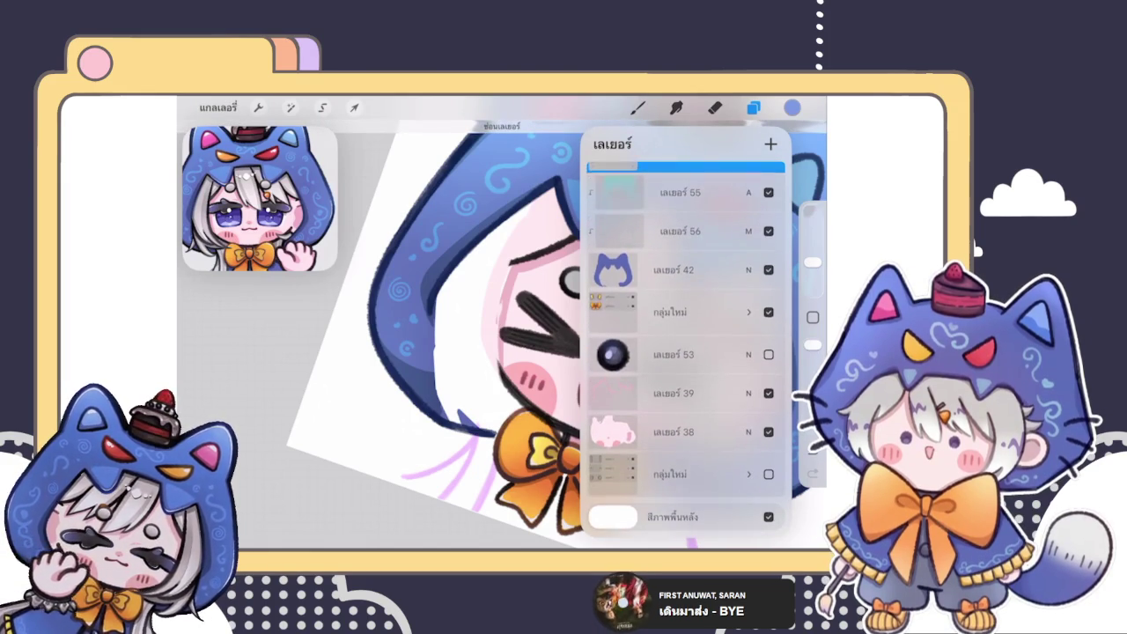
click(678, 270)
scroll(502, 335, up, 5)
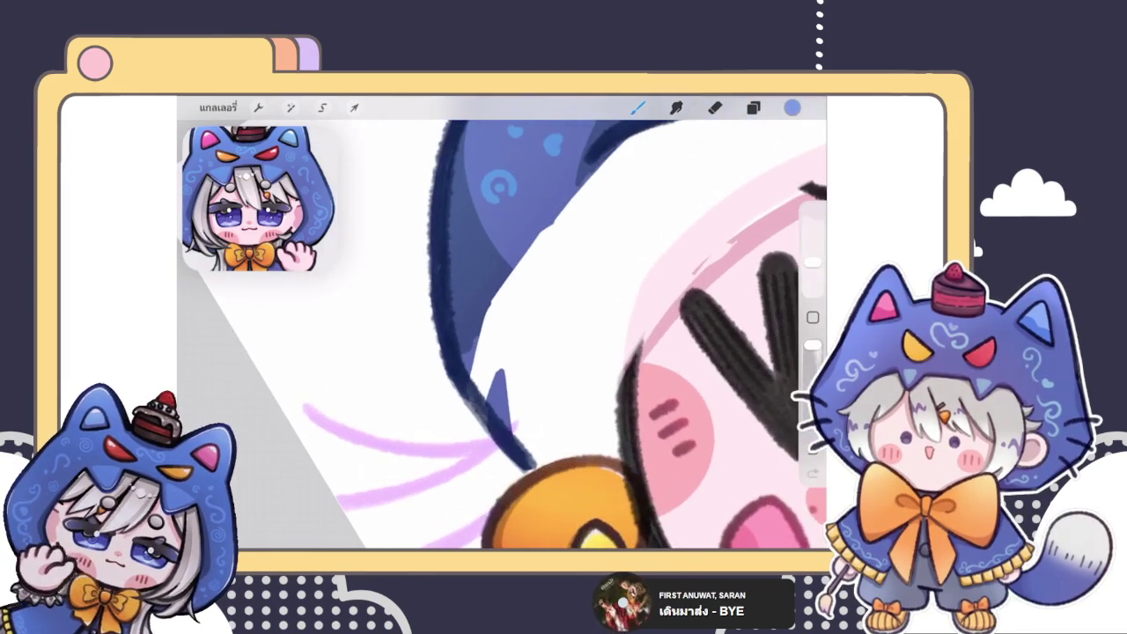
- Sample the hood's dark blue and extend the navy outline's tip near the bow
click(501, 340)
drag(475, 356, 489, 435)
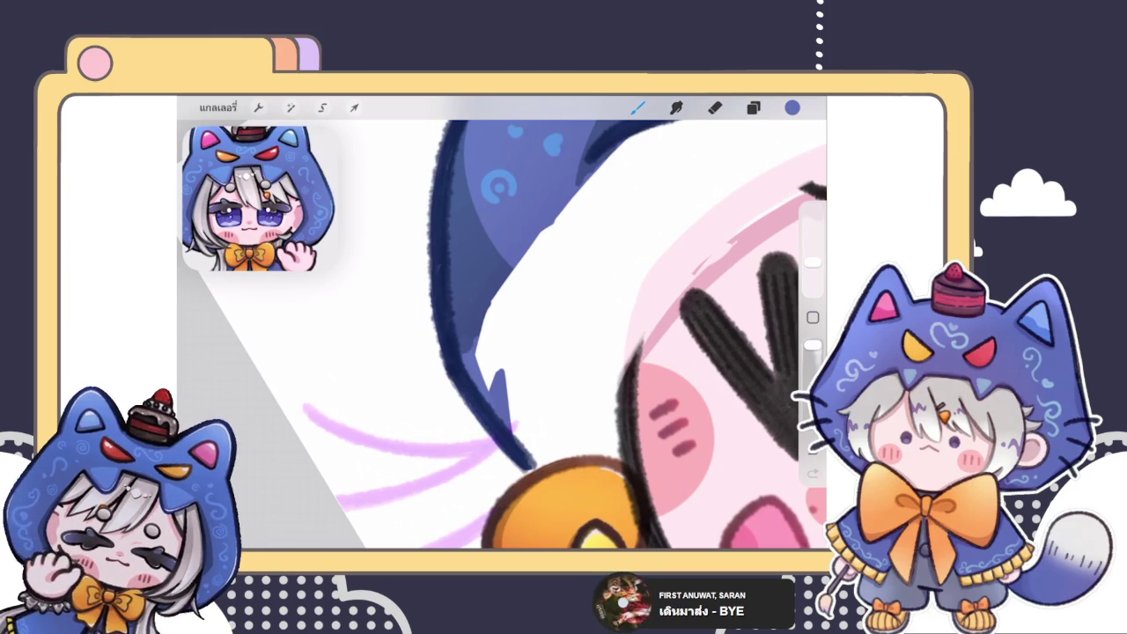
mouse_move(545, 492)
mouse_down()
mouse_move(457, 506)
mouse_move(387, 475)
mouse_up()
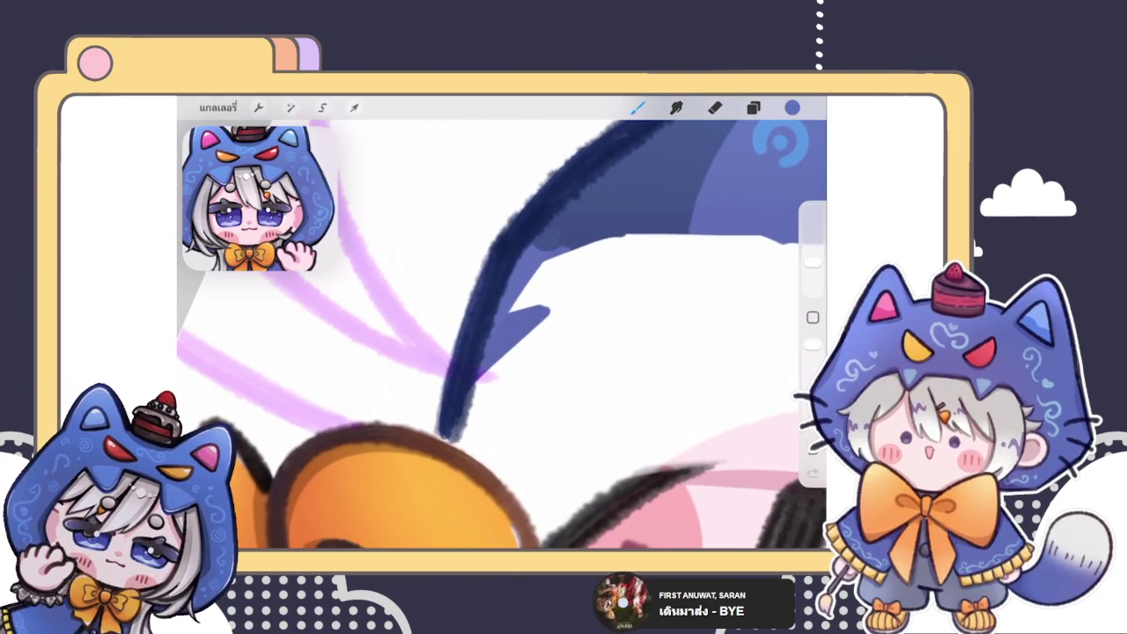
mouse_move(437, 437)
mouse_down()
mouse_move(481, 461)
mouse_move(467, 380)
mouse_move(464, 405)
mouse_move(555, 255)
mouse_up()
drag(520, 392, 607, 242)
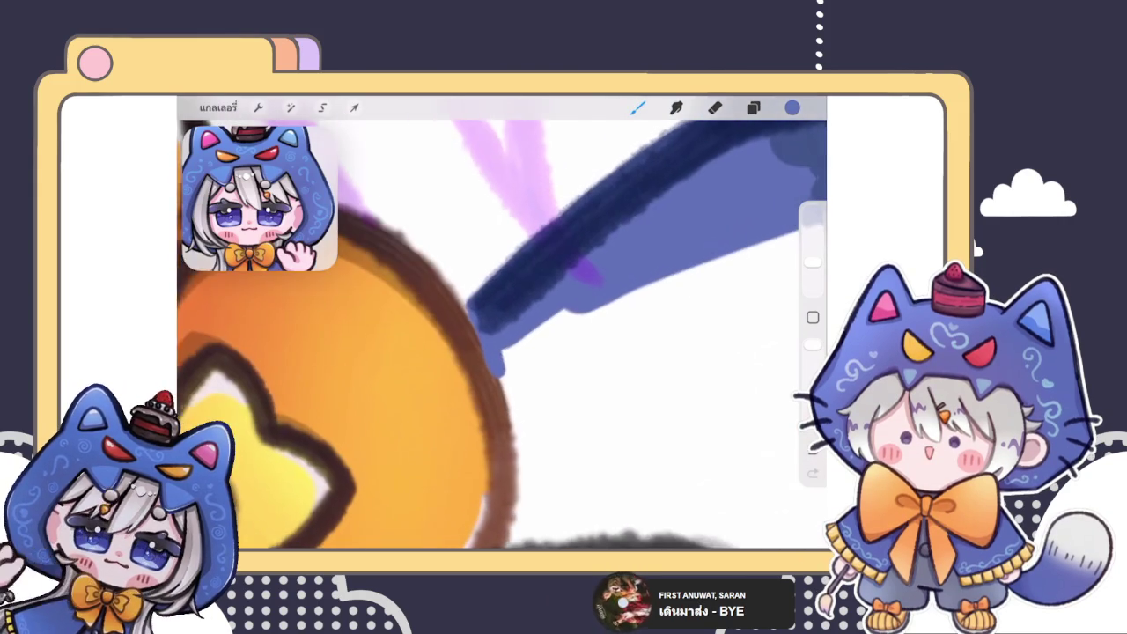
- Fill the white wedge at the hood's lower edge beside the bow with blue
click(714, 108)
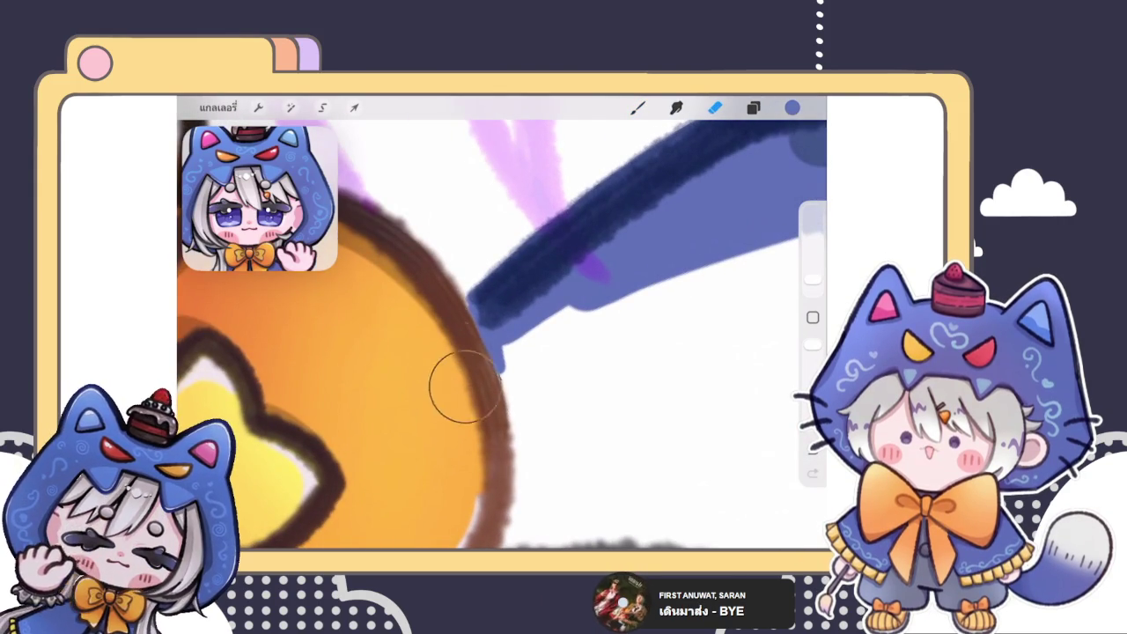
click(638, 107)
mouse_move(500, 371)
mouse_down()
mouse_move(517, 453)
mouse_move(511, 357)
mouse_up()
mouse_move(520, 414)
mouse_down()
mouse_move(528, 357)
mouse_move(535, 346)
mouse_move(547, 396)
mouse_move(568, 333)
mouse_up()
drag(570, 396, 555, 326)
mouse_move(618, 274)
mouse_down()
mouse_move(520, 352)
mouse_move(503, 339)
mouse_up()
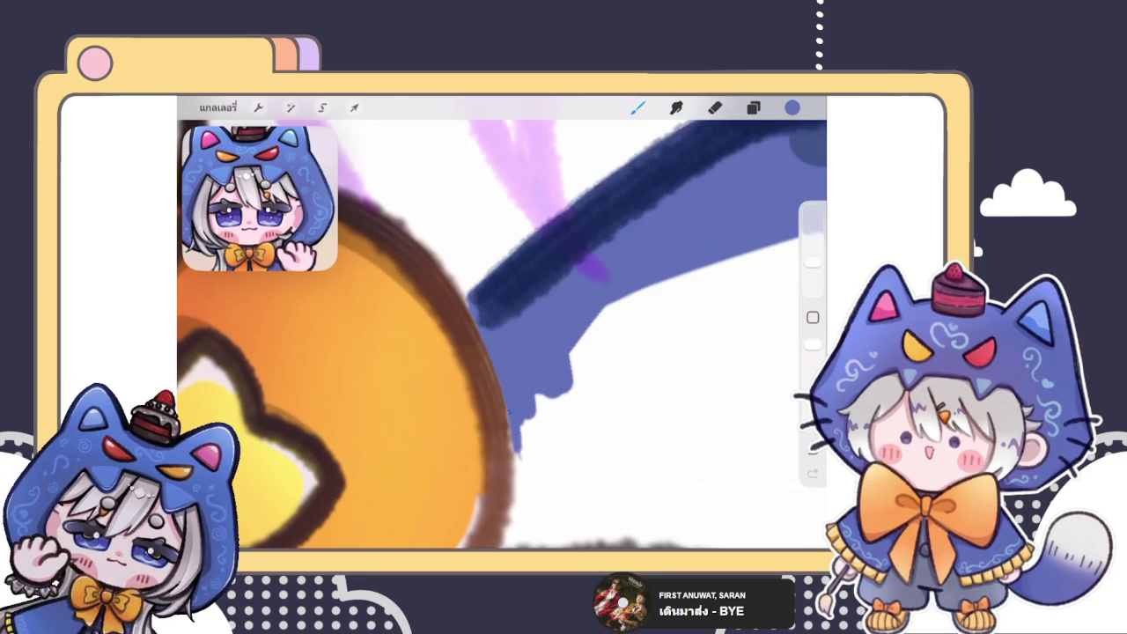
drag(515, 475, 609, 304)
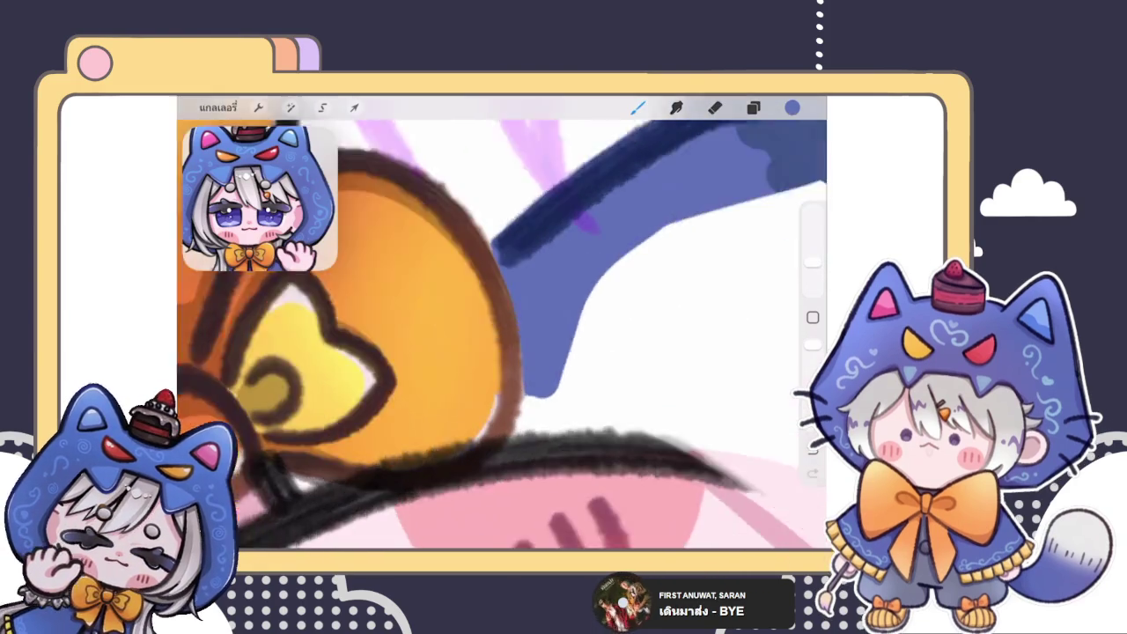
drag(506, 392, 456, 451)
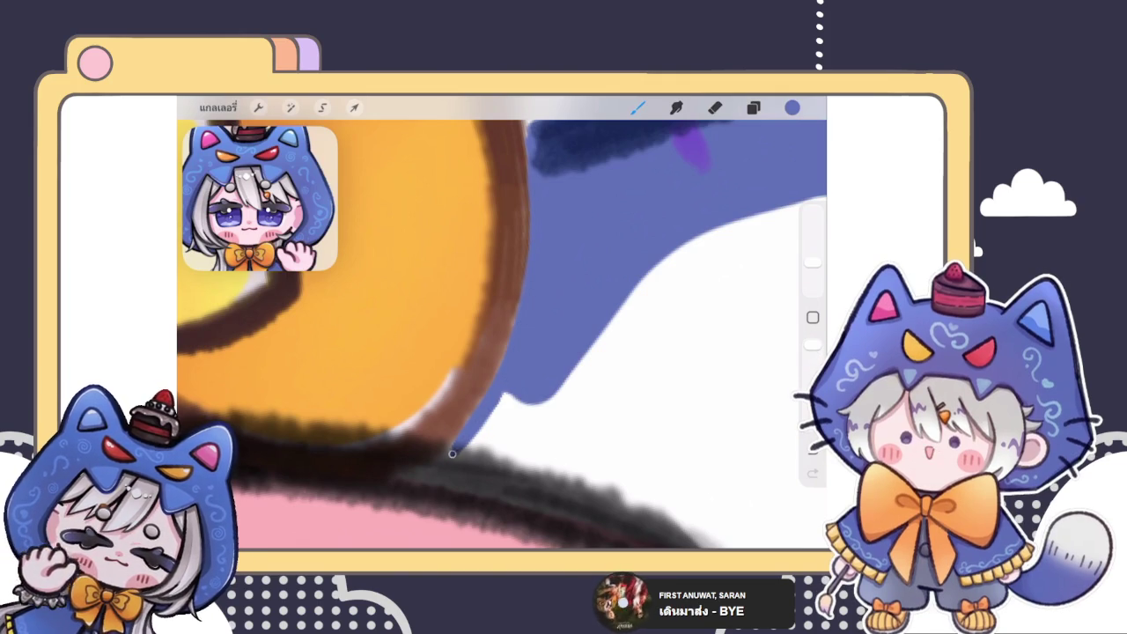
mouse_move(451, 454)
mouse_down()
mouse_move(500, 435)
mouse_move(607, 467)
mouse_move(584, 370)
mouse_move(597, 402)
mouse_move(673, 264)
mouse_up()
scroll(501, 334, down, 10)
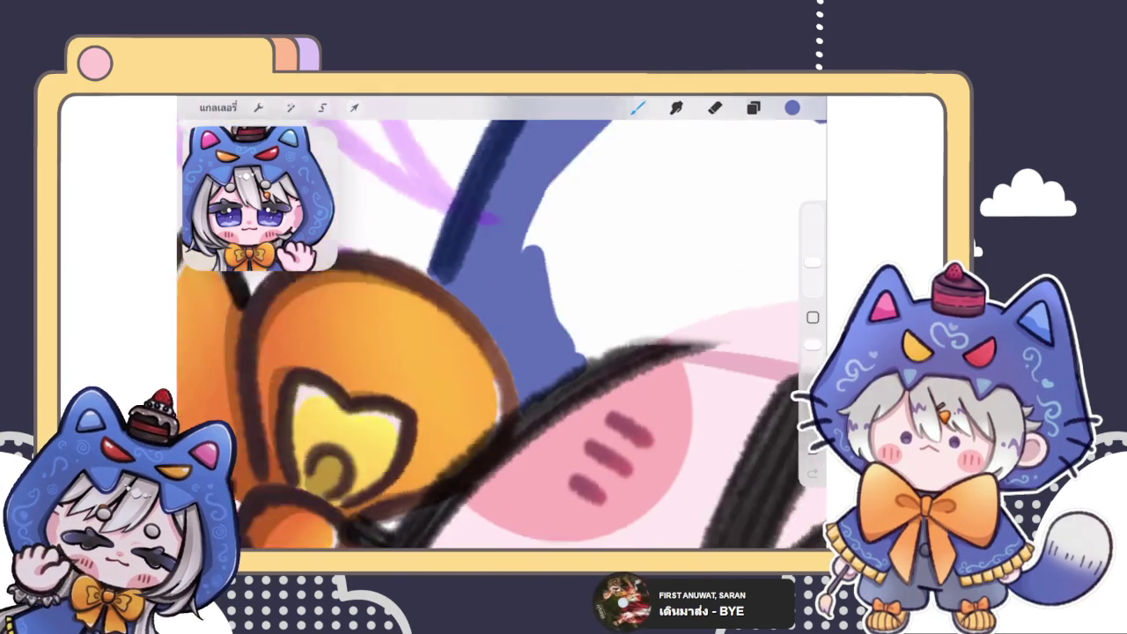
- Paint blue over the gap beside the cheek and eye on the hood's inner edge
scroll(610, 322, down, 2)
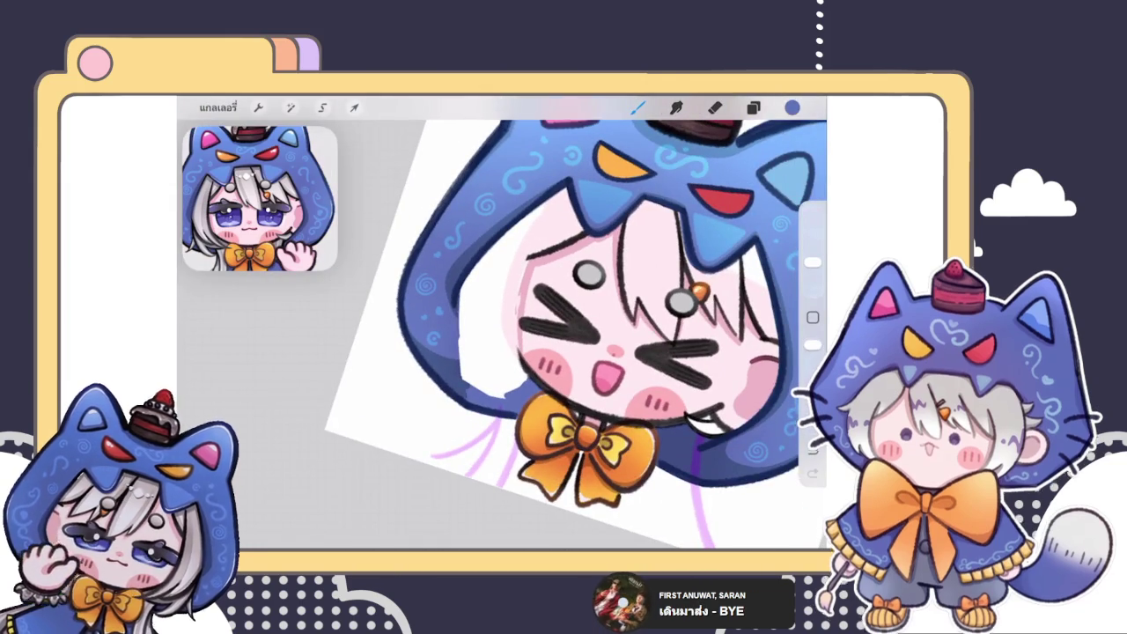
scroll(581, 440, up, 5)
scroll(581, 440, up, 3)
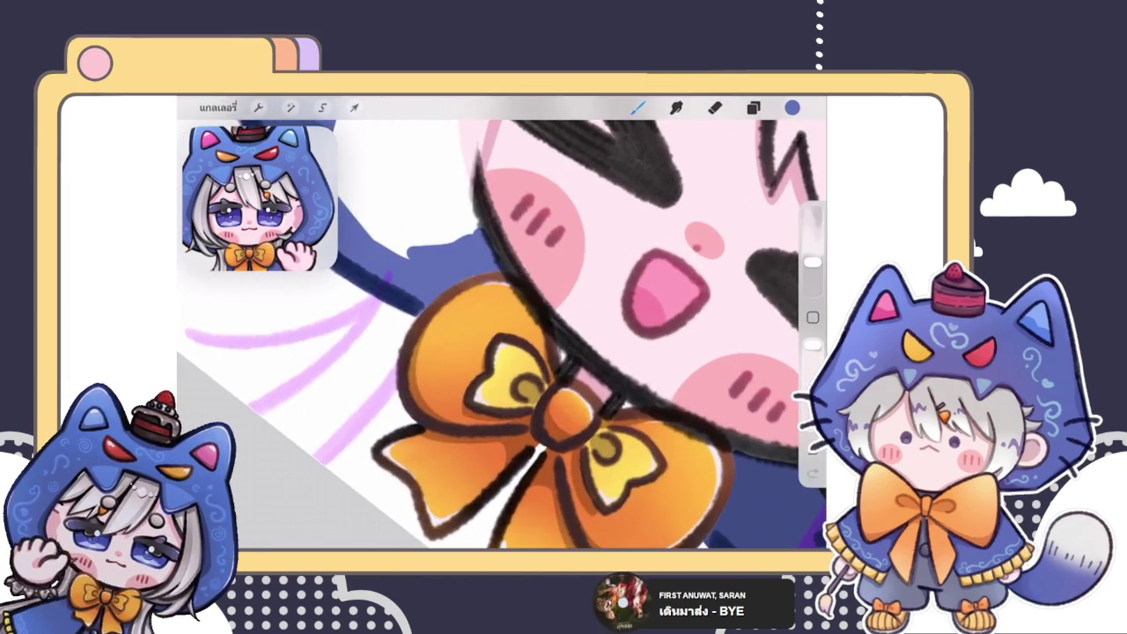
scroll(546, 370, up, 3)
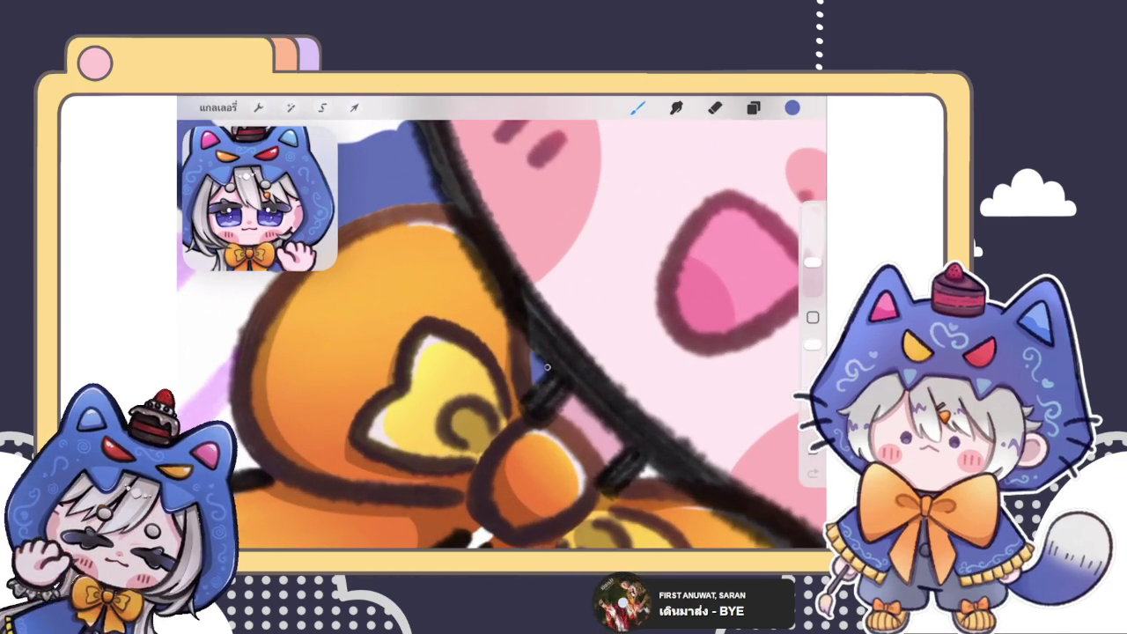
scroll(533, 346, down, 5)
scroll(532, 346, down, 2)
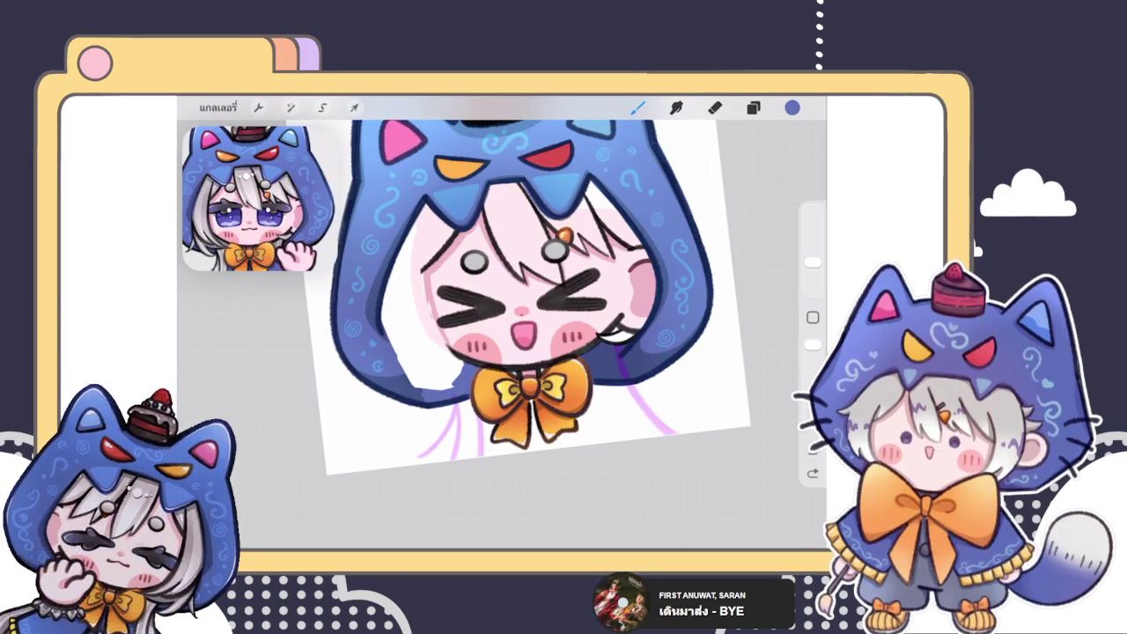
scroll(528, 335, up, 2)
scroll(528, 335, up, 2)
scroll(528, 334, up, 3)
scroll(502, 335, up, 3)
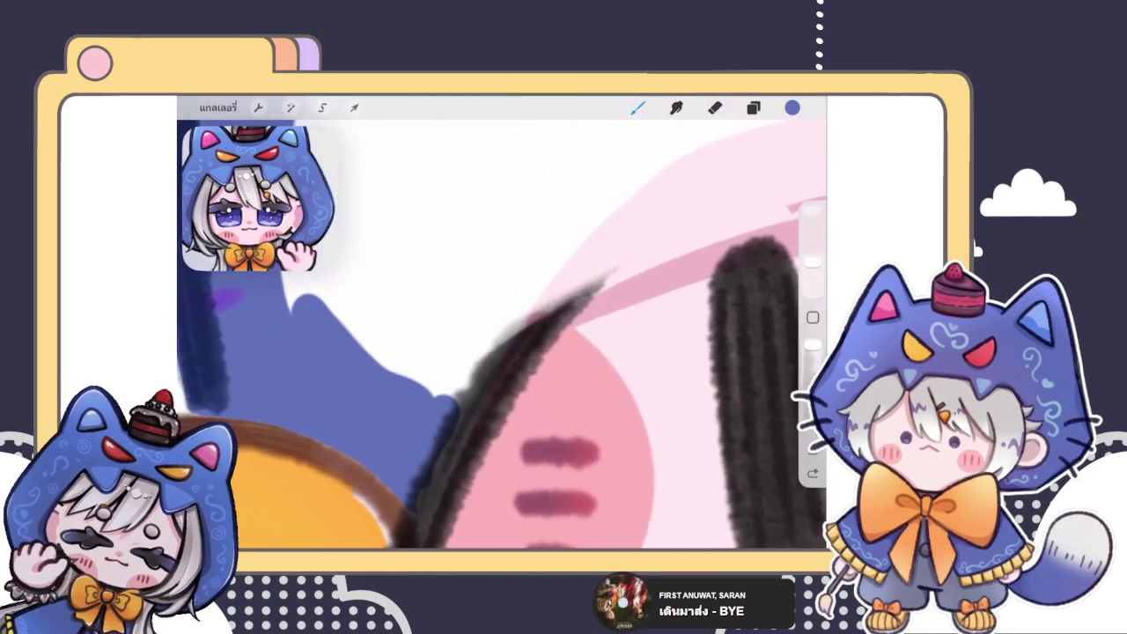
drag(436, 471, 488, 360)
mouse_move(466, 397)
mouse_down()
mouse_move(560, 262)
mouse_move(498, 311)
mouse_up()
drag(528, 273, 378, 387)
drag(476, 216, 313, 304)
- Add thin blue strokes along the hood edge next to the face at a new brush size
scroll(502, 334, down, 3)
scroll(502, 326, down, 3)
scroll(501, 326, down, 3)
scroll(528, 282, down, 2)
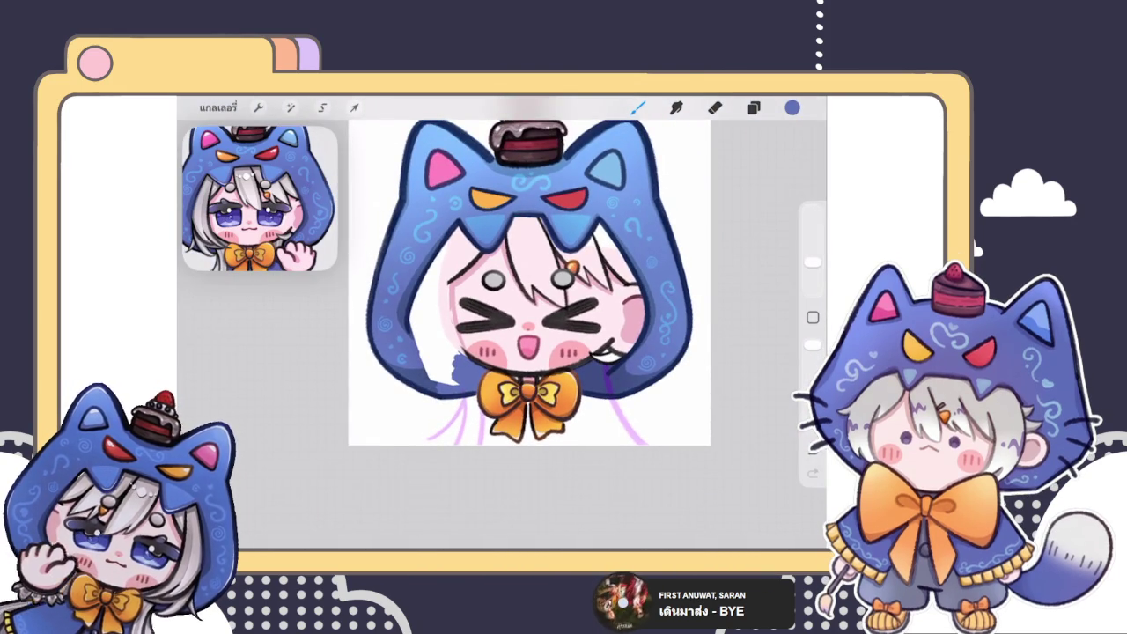
scroll(528, 308, up, 3)
scroll(528, 308, up, 2)
scroll(528, 352, up, 2)
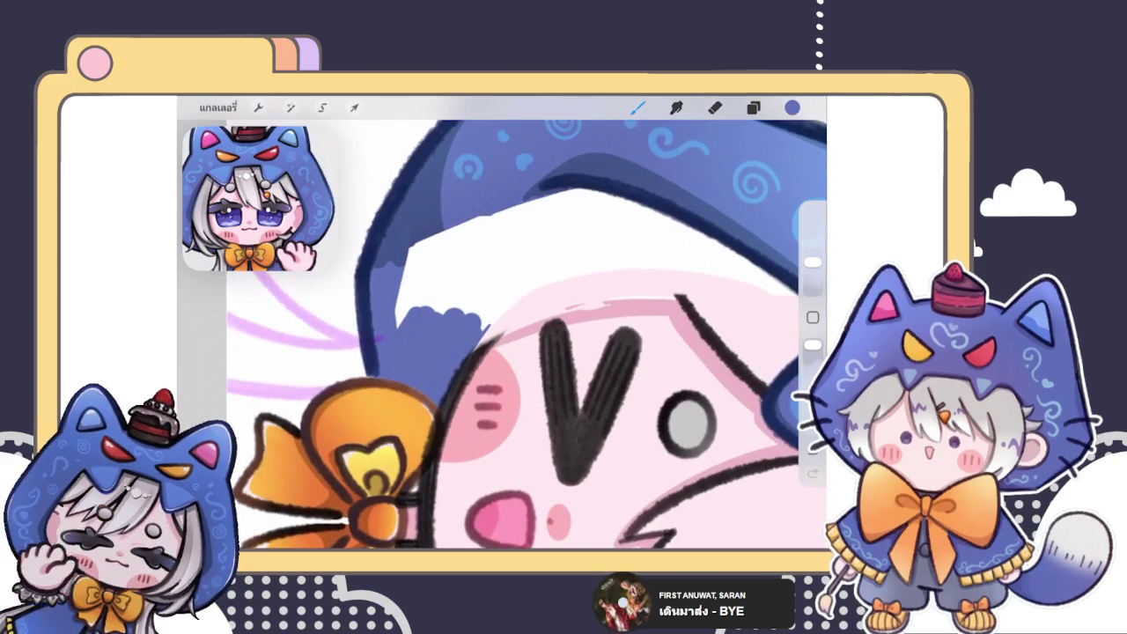
mouse_move(523, 200)
mouse_down()
mouse_move(451, 310)
mouse_move(476, 309)
mouse_move(428, 421)
mouse_move(450, 300)
mouse_up()
click(715, 108)
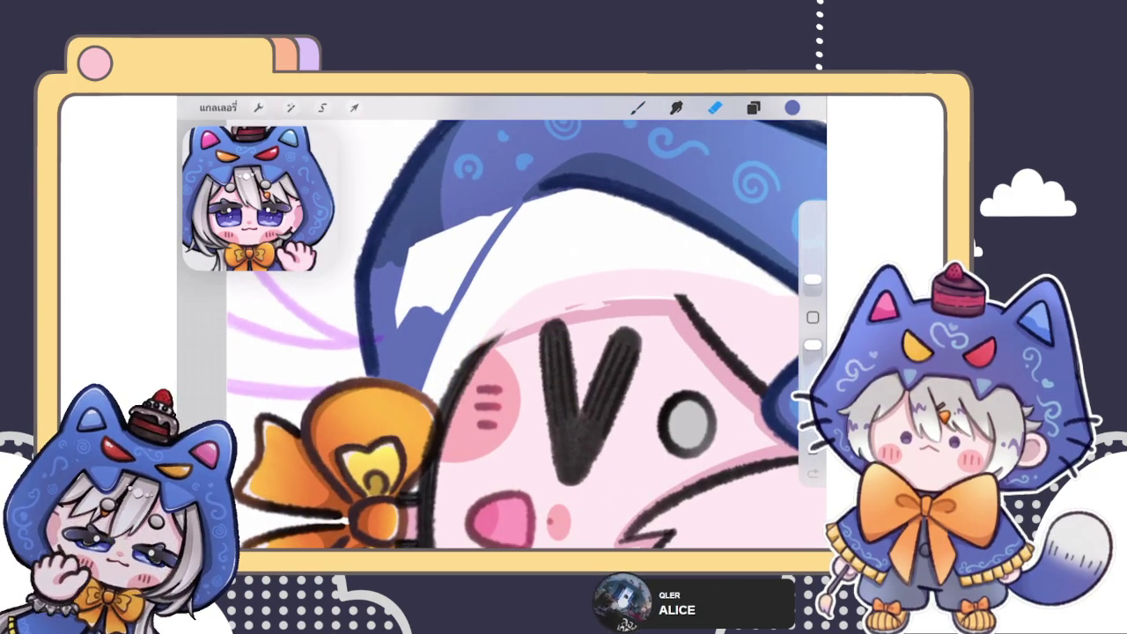
click(638, 108)
drag(505, 211, 443, 285)
drag(493, 231, 441, 313)
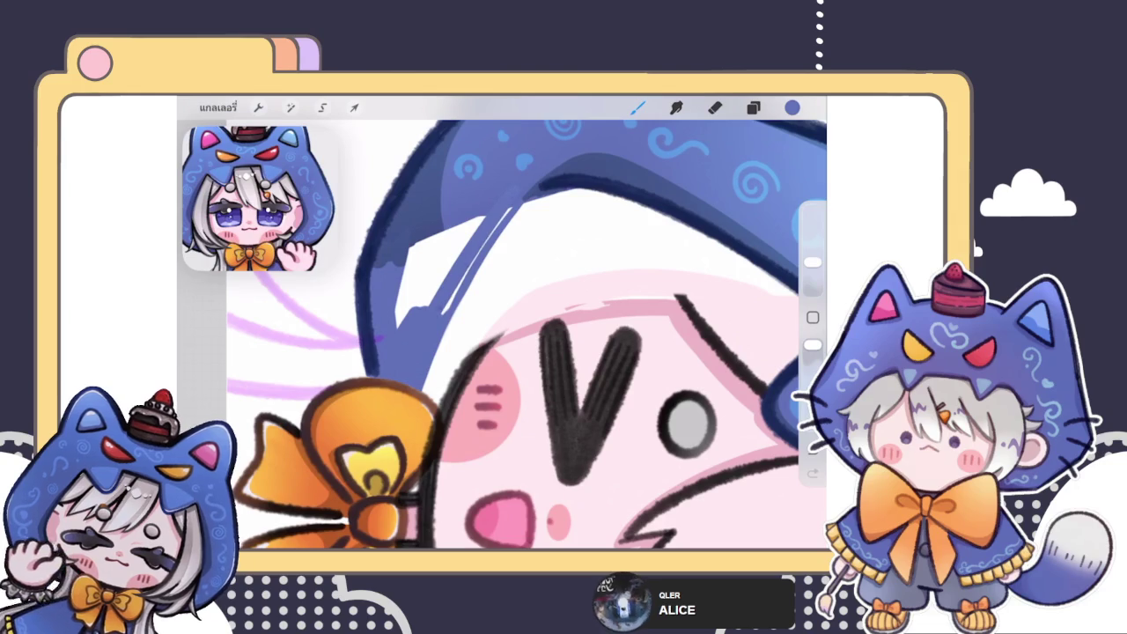
- Undo the last stroke, redraw it along the white edge, and bring up the Layers panel
scroll(501, 335, up, 2)
key(ctrl+z)
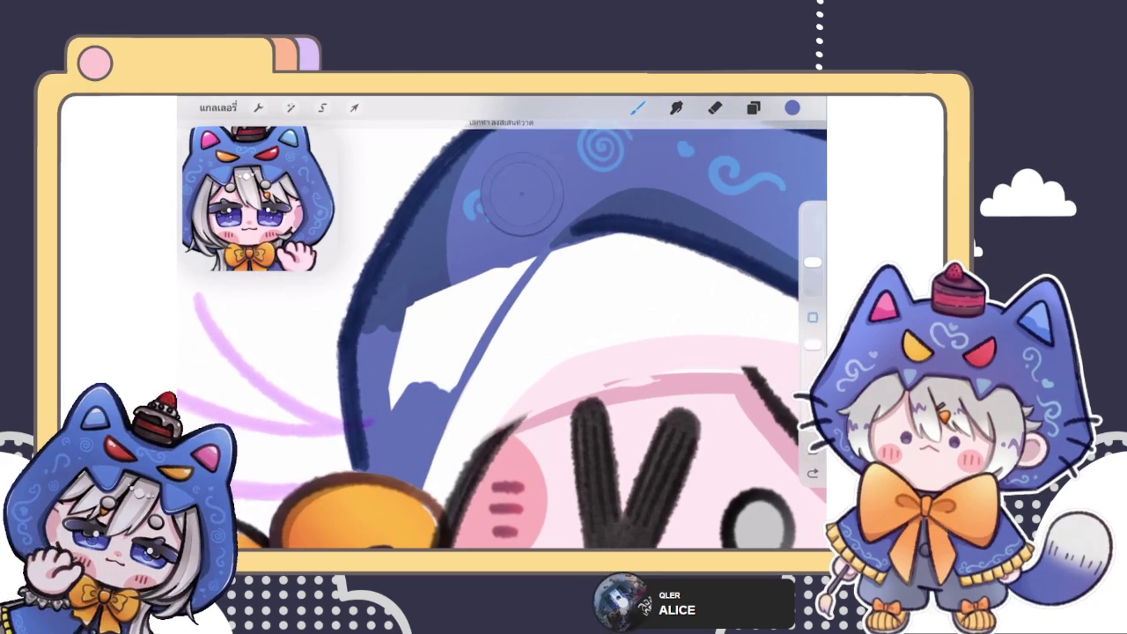
mouse_move(532, 258)
mouse_down()
mouse_move(456, 360)
mouse_move(463, 353)
mouse_up()
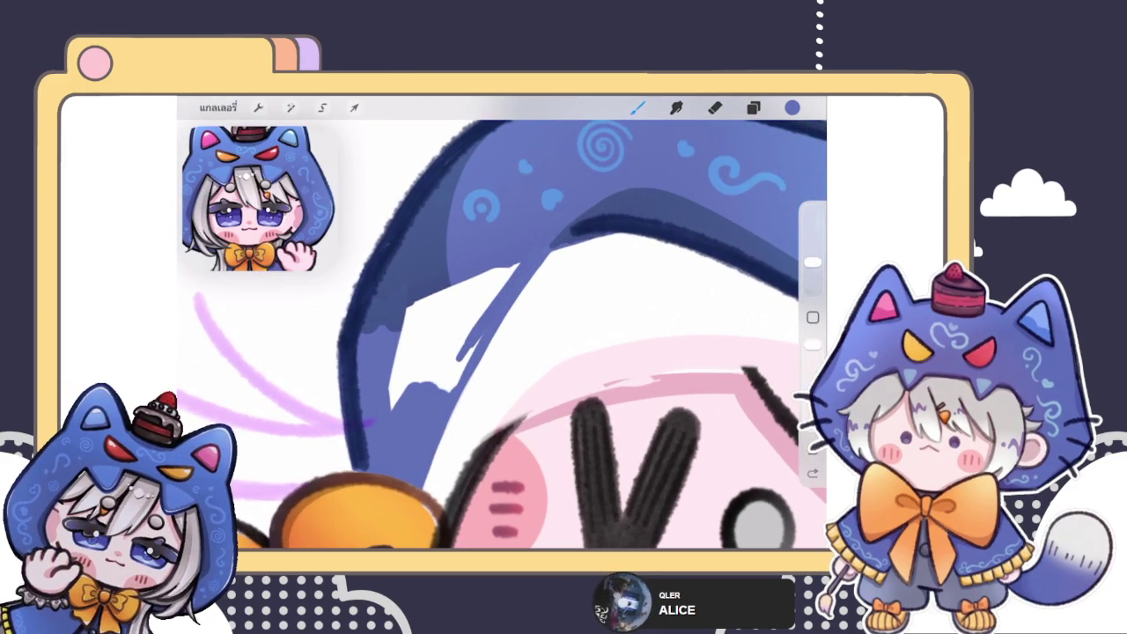
scroll(493, 202, up, 2)
click(752, 107)
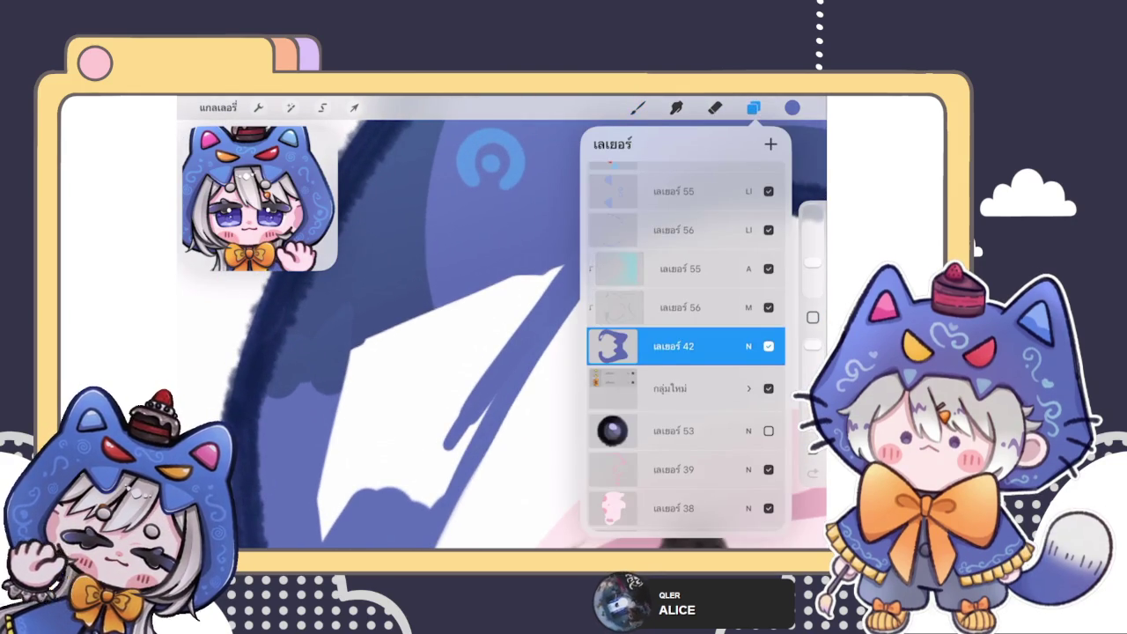
- Paint hood blue over the white gaps beside the face, undoing the last stray stroke
click(638, 107)
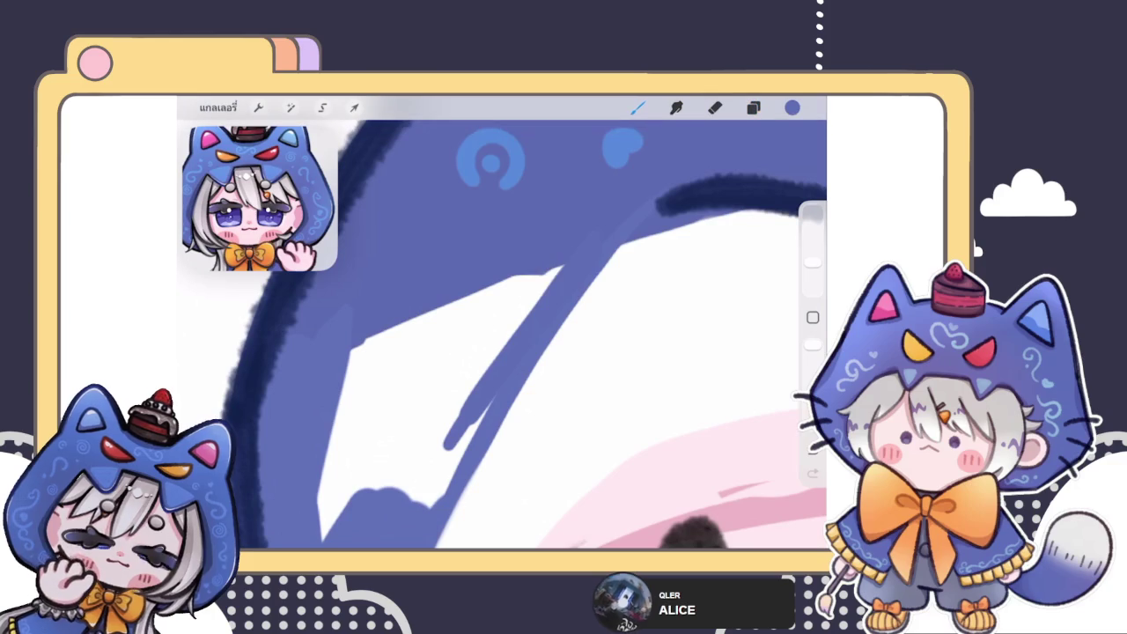
drag(563, 264, 526, 313)
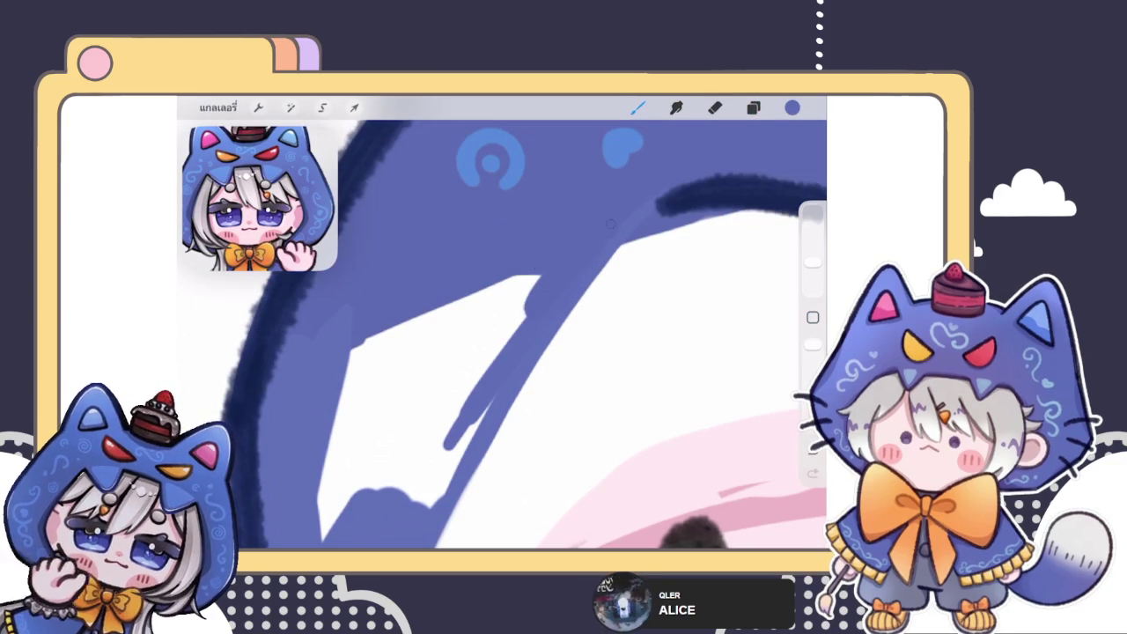
click(753, 107)
click(753, 108)
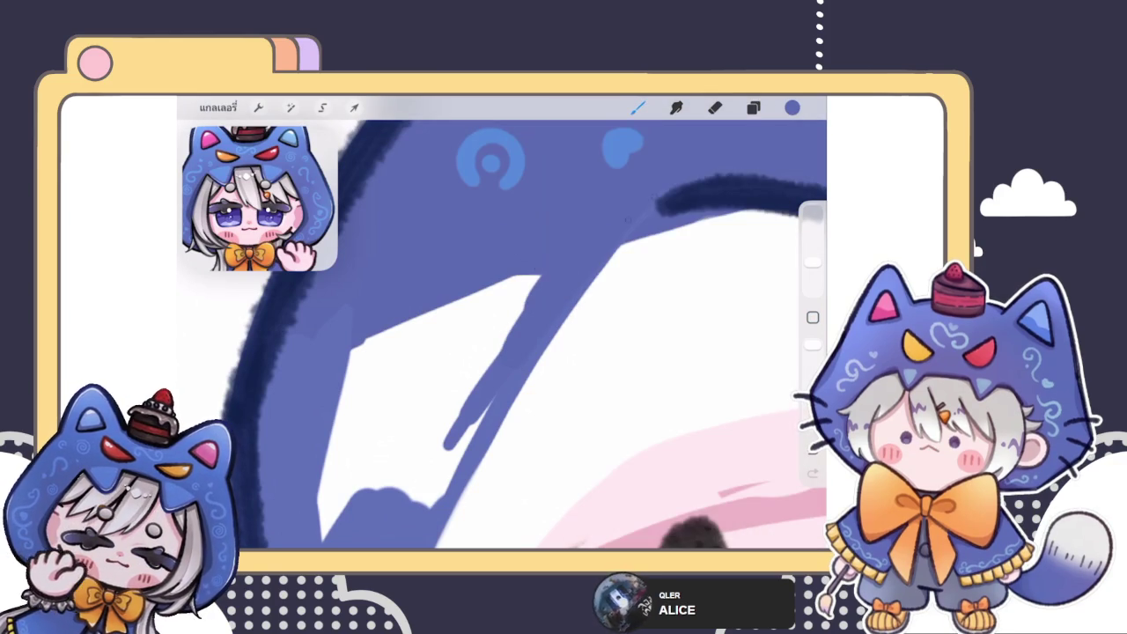
drag(493, 396, 414, 528)
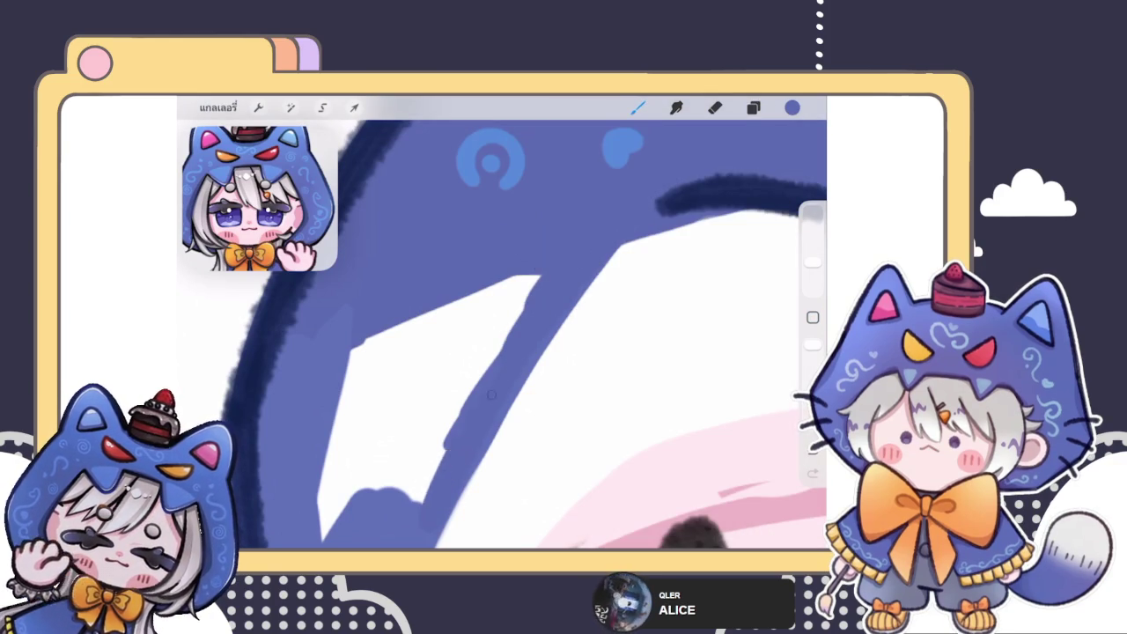
drag(528, 280, 384, 493)
scroll(502, 334, down, 5)
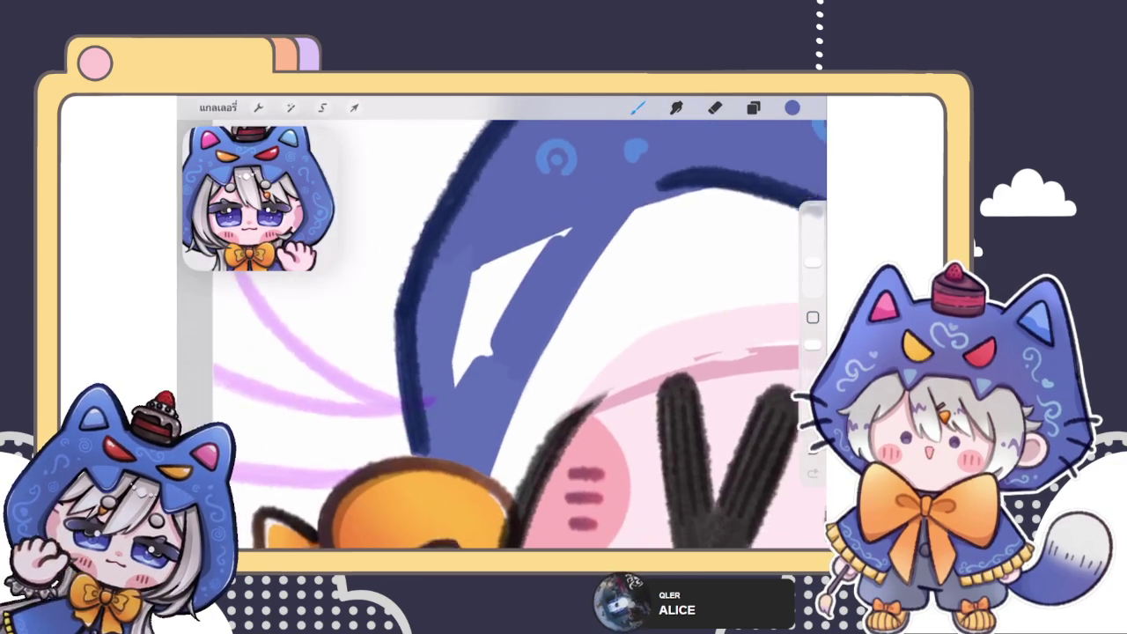
mouse_move(624, 145)
mouse_down()
mouse_move(475, 300)
mouse_move(469, 172)
mouse_up()
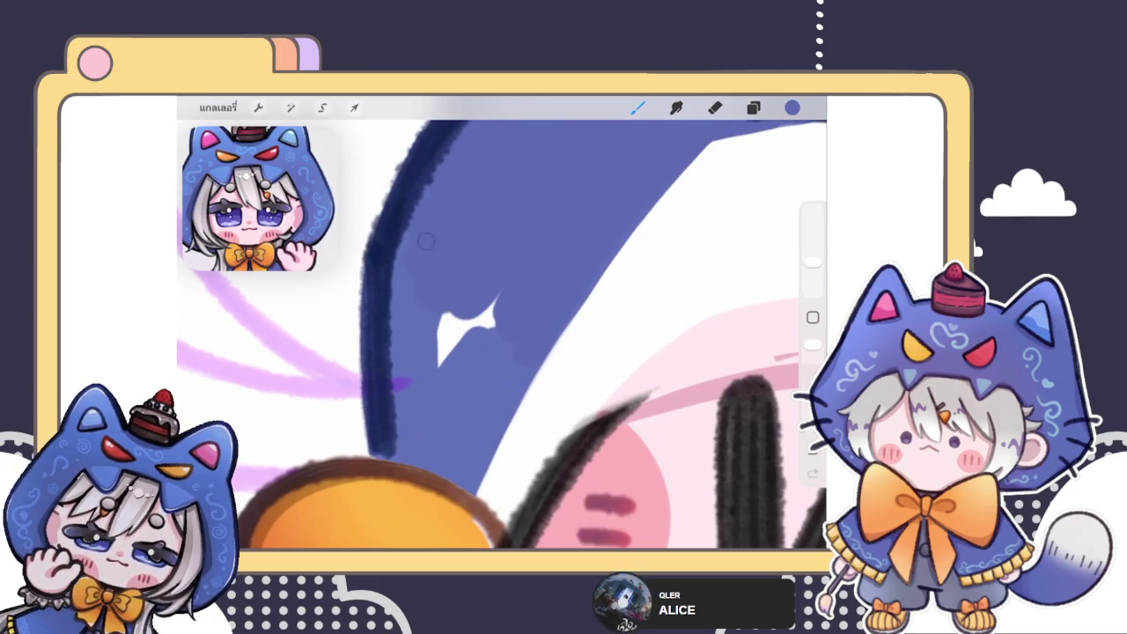
mouse_move(440, 298)
mouse_down()
mouse_move(446, 387)
mouse_move(478, 405)
mouse_up()
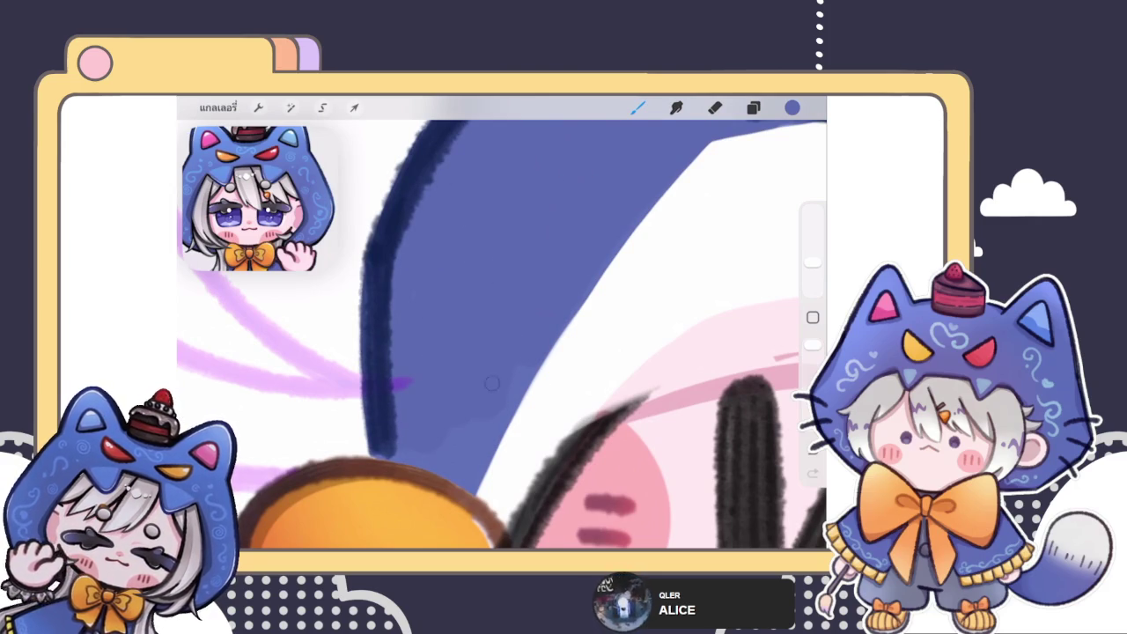
scroll(502, 334, down, 2)
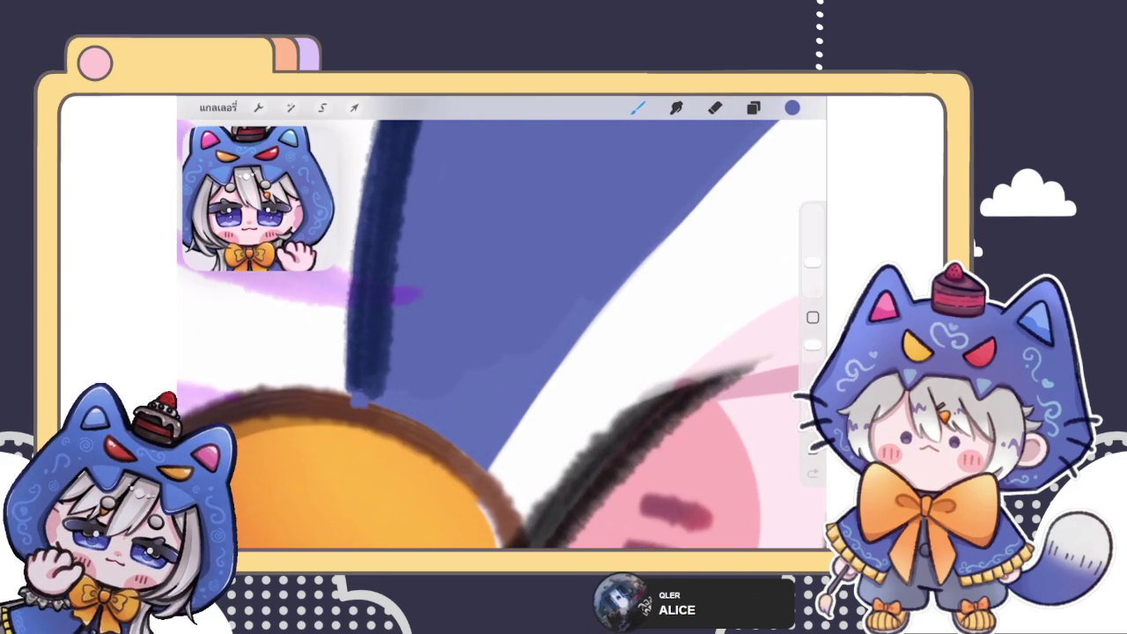
key(ctrl+z)
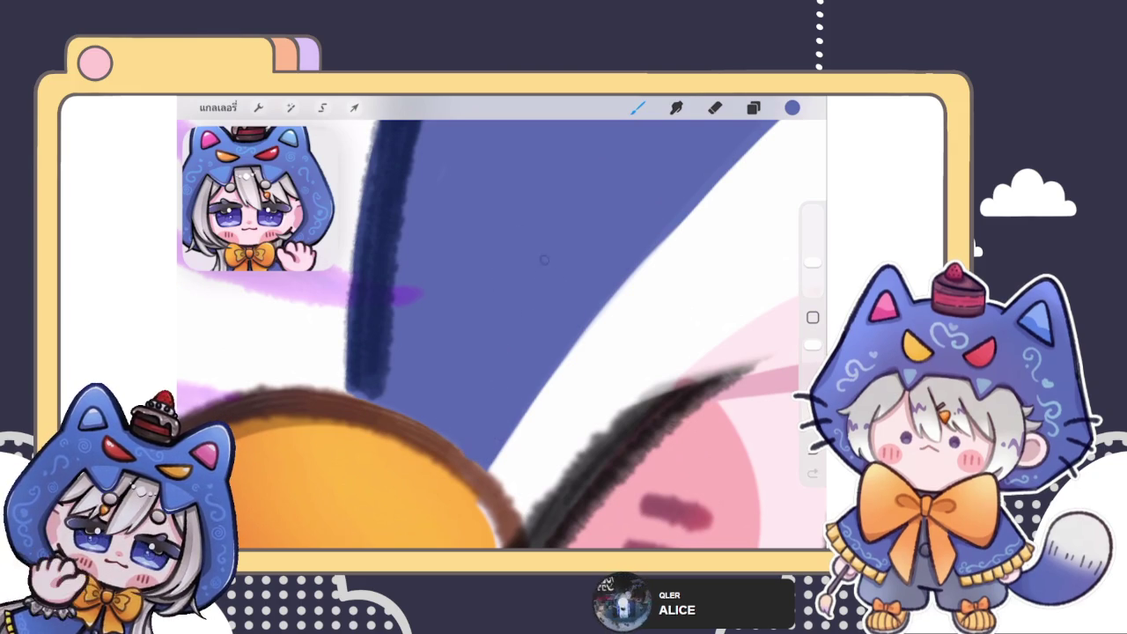
- Smooth the hood's blue inner edge along the face with the Eraser
scroll(501, 335, down, 5)
scroll(502, 334, down, 2)
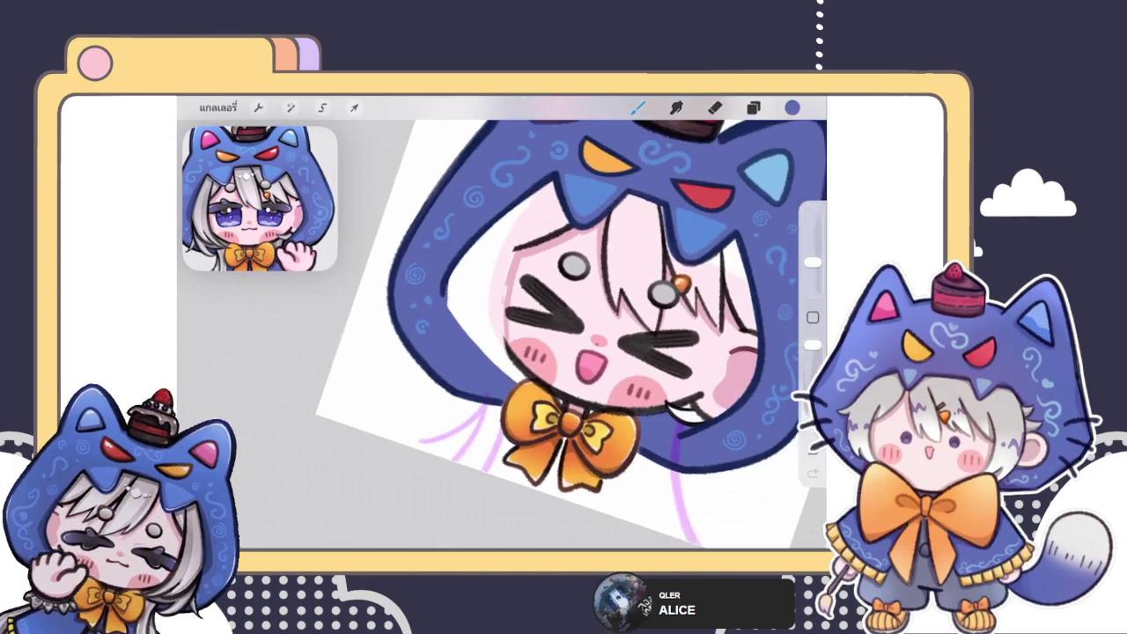
scroll(502, 335, down, 3)
scroll(502, 335, up, 3)
scroll(502, 334, up, 3)
scroll(502, 335, up, 2)
key(e)
mouse_move(495, 310)
mouse_down()
mouse_move(487, 380)
mouse_move(479, 329)
mouse_move(485, 377)
mouse_up()
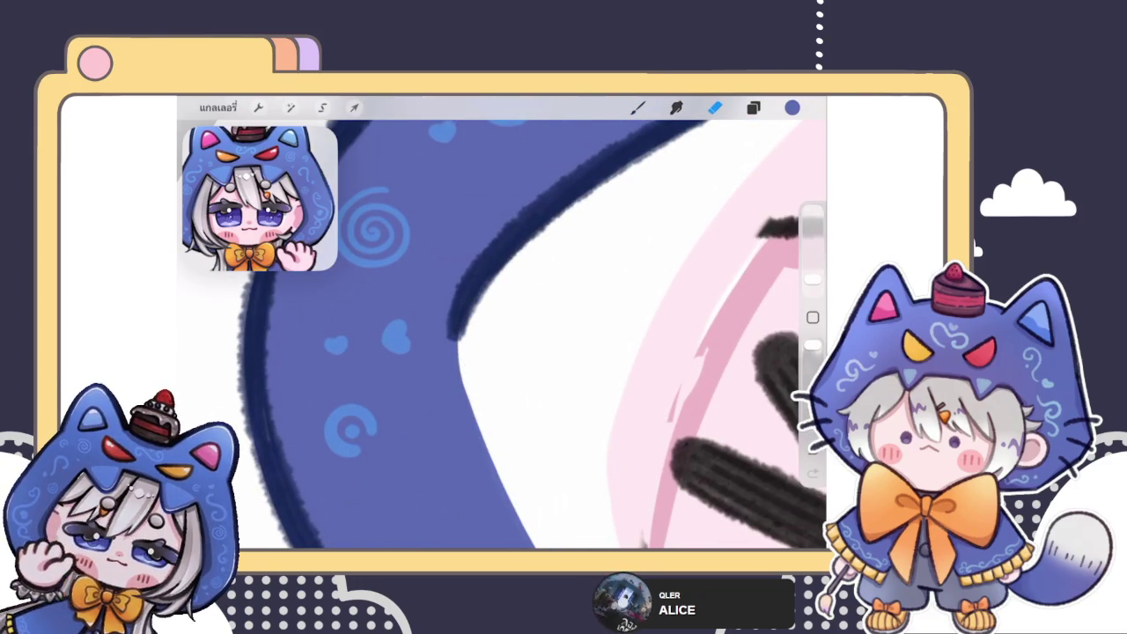
key(b)
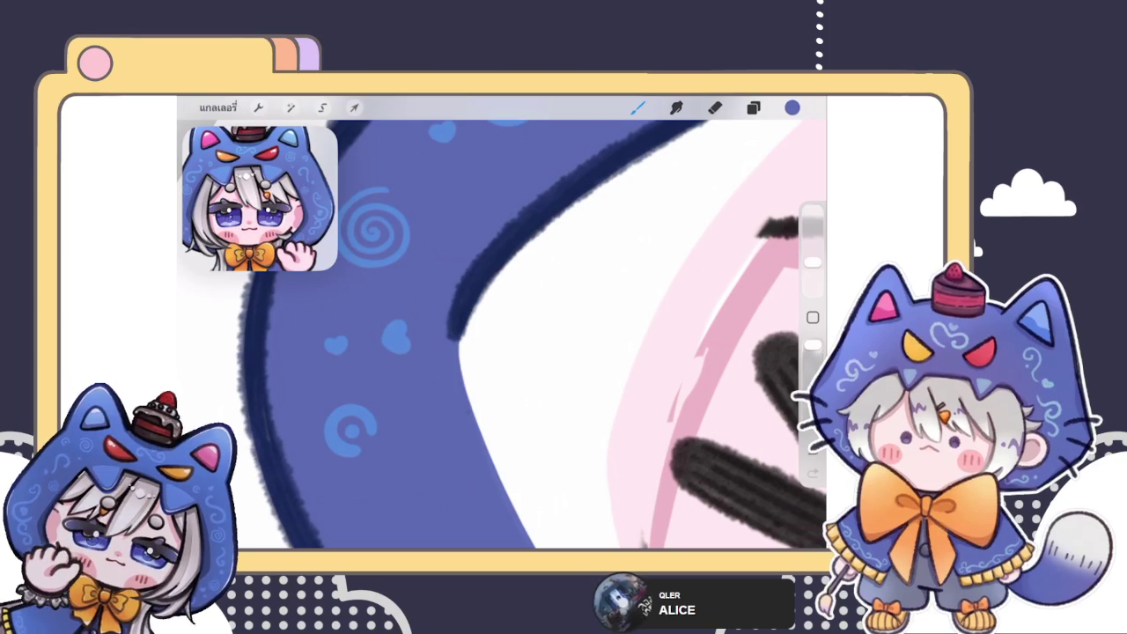
scroll(495, 328, down, 3)
scroll(494, 328, down, 3)
scroll(494, 329, down, 3)
scroll(495, 328, down, 1)
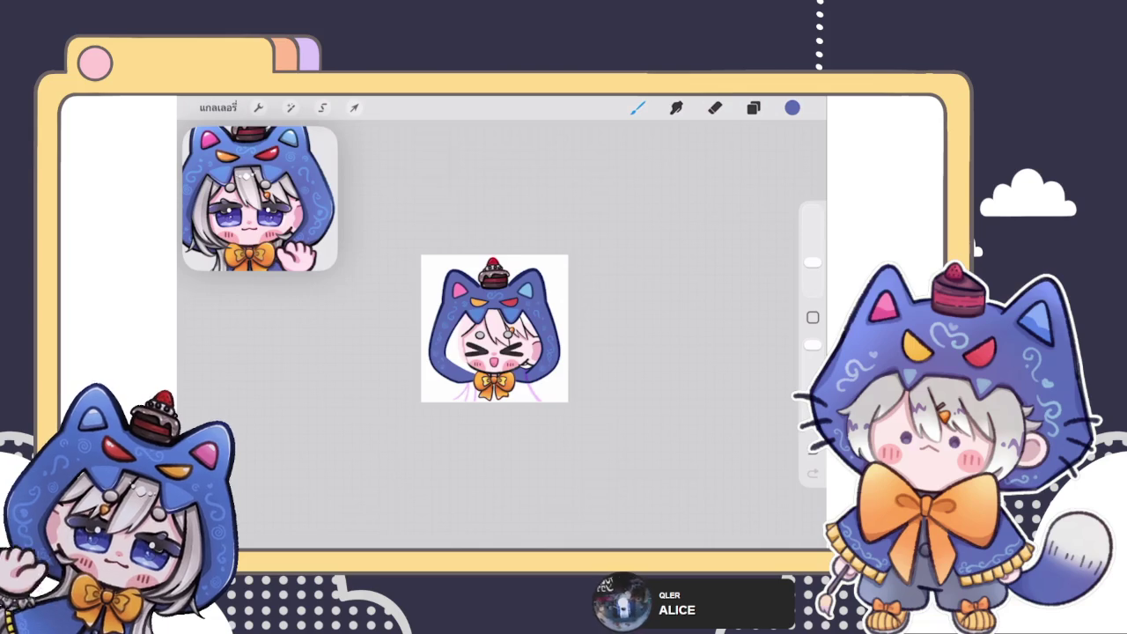
- Make the hidden layers 55 and 56 visible
scroll(494, 328, up, 3)
click(752, 108)
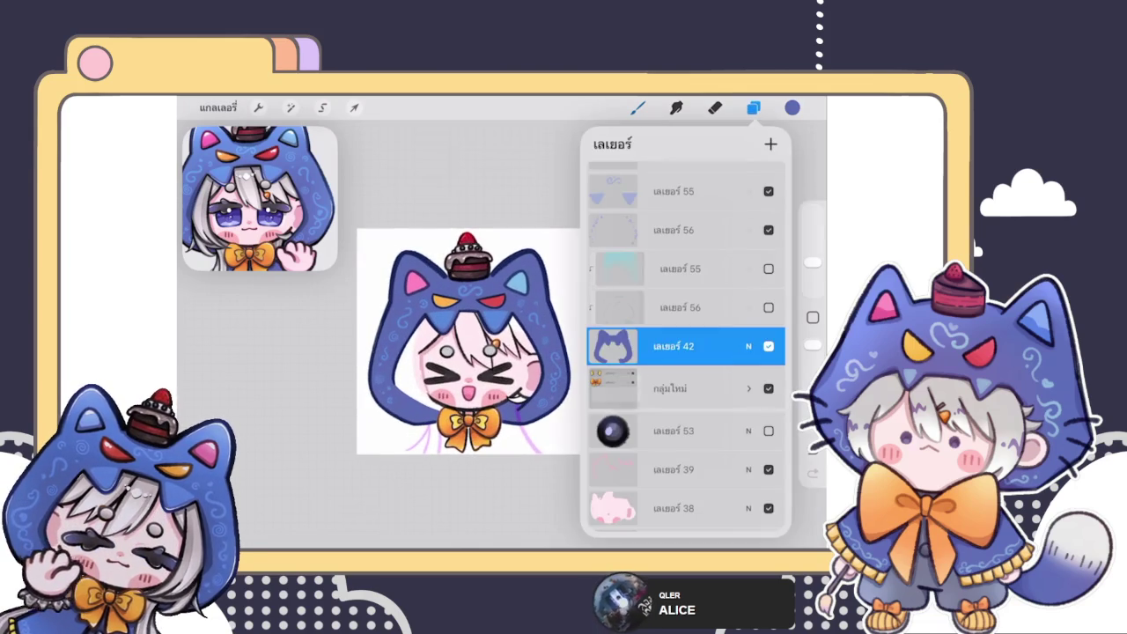
click(769, 269)
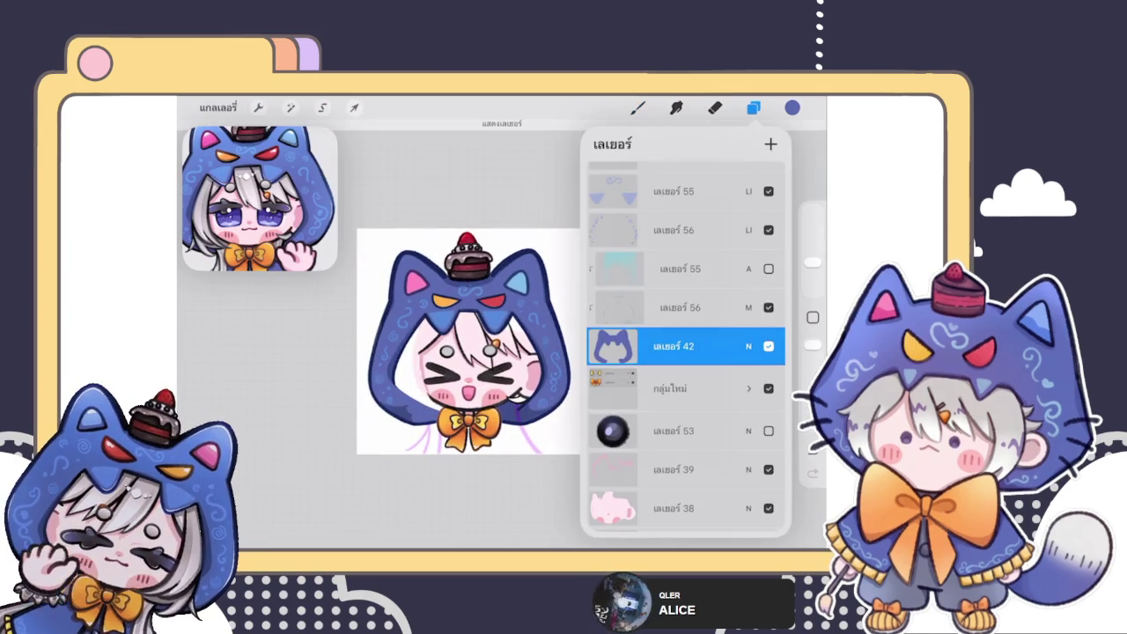
click(768, 307)
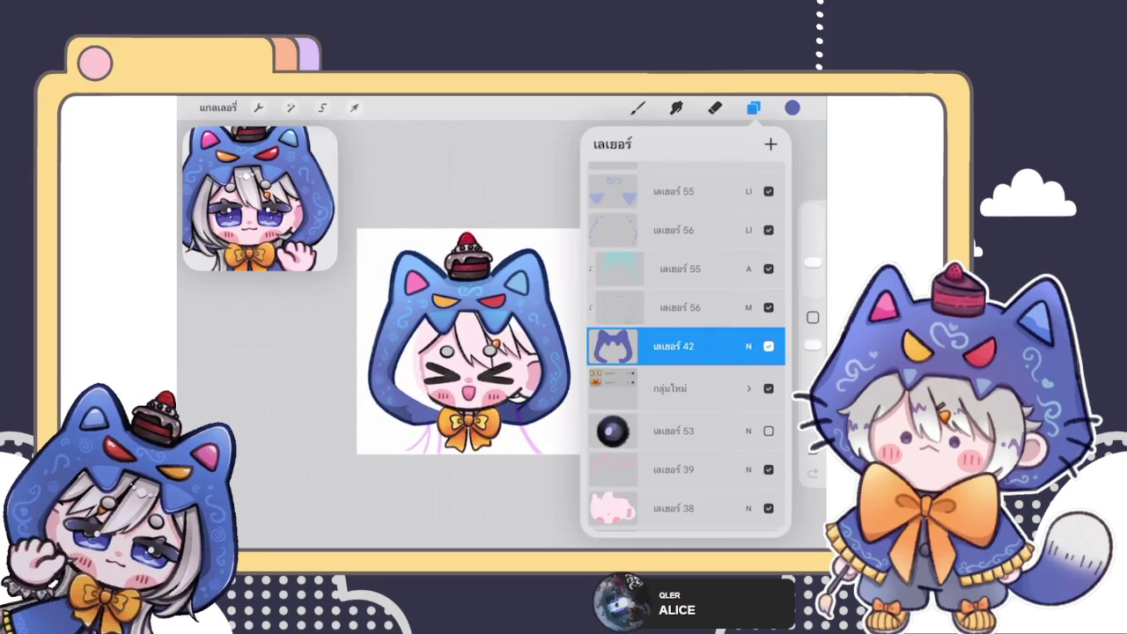
click(753, 107)
- Pick a darker hood shade and test a shading stroke, then undo it
scroll(493, 352, up, 5)
scroll(502, 334, up, 3)
click(792, 108)
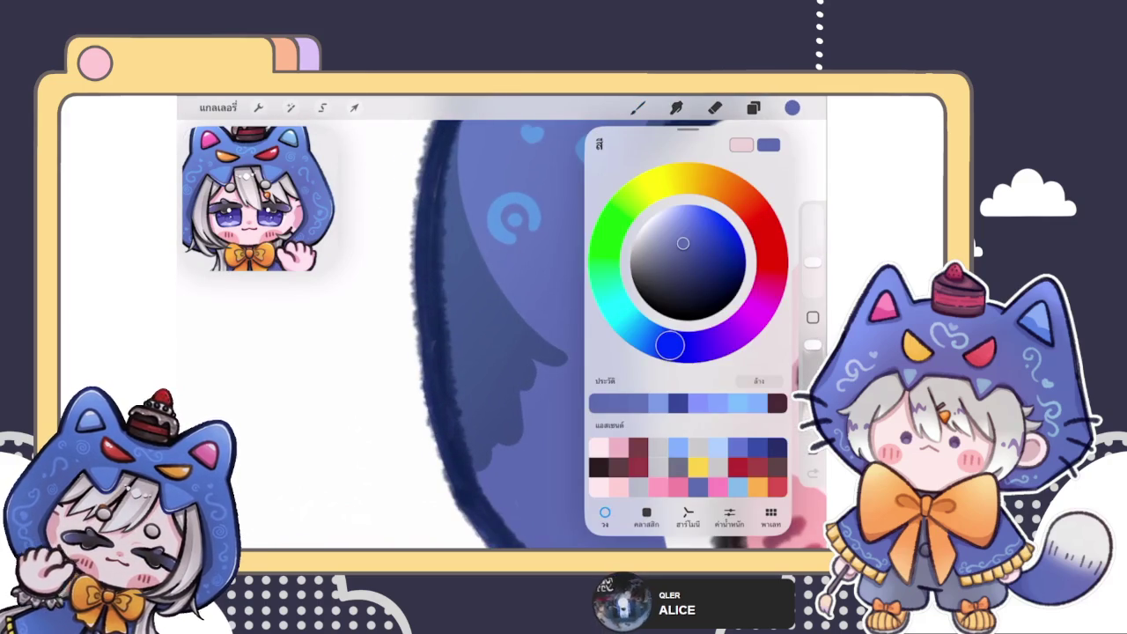
click(634, 249)
click(637, 108)
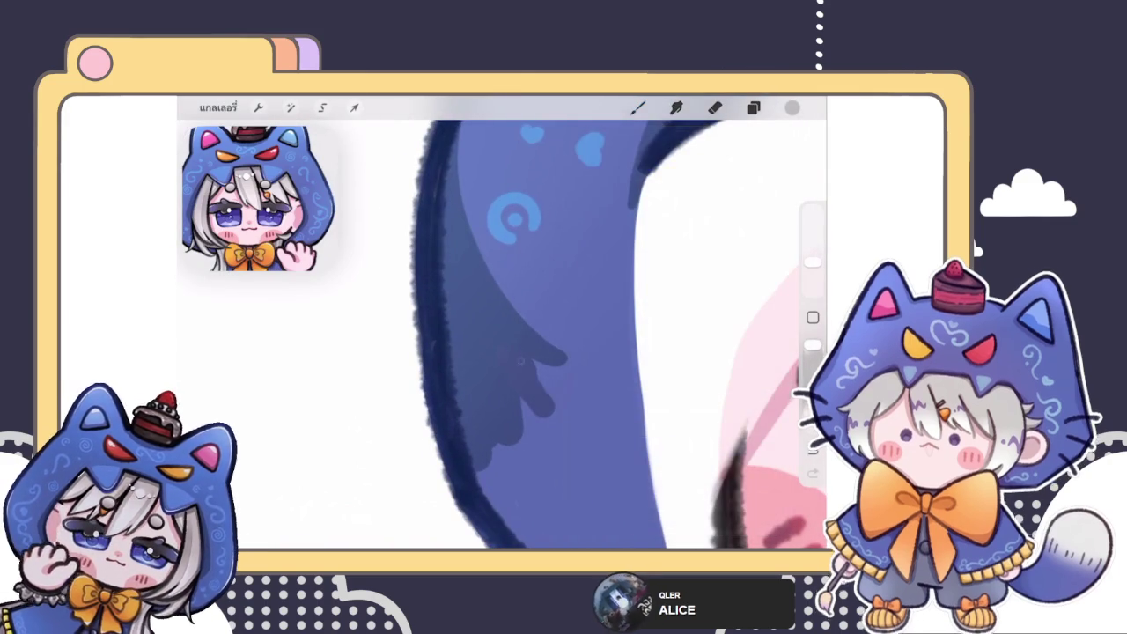
scroll(493, 335, up, 3)
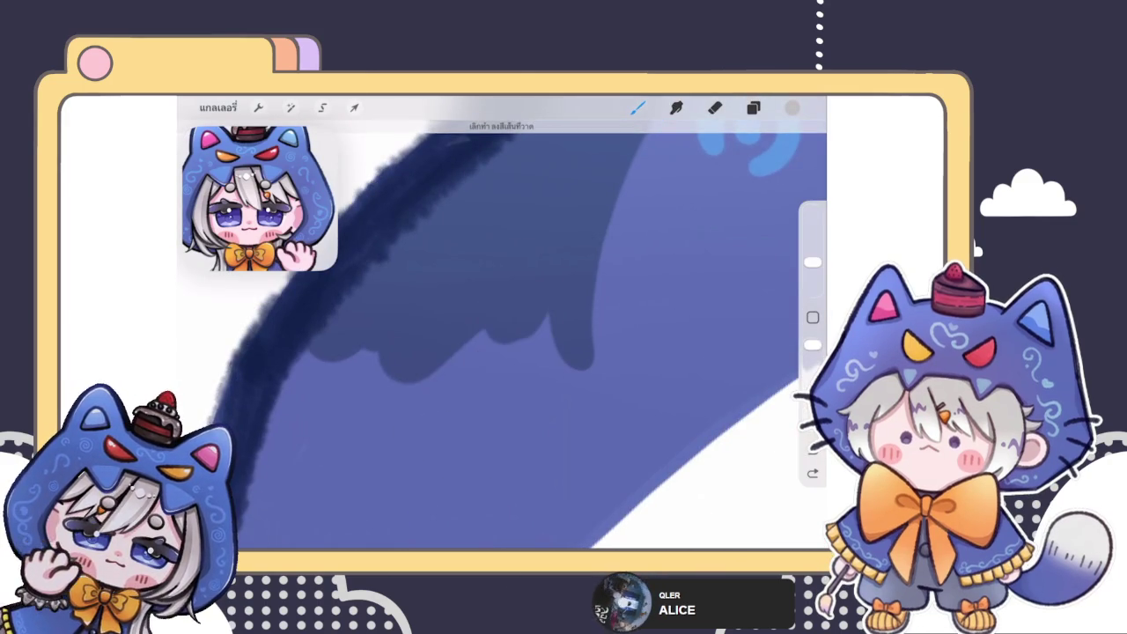
click(792, 108)
click(639, 250)
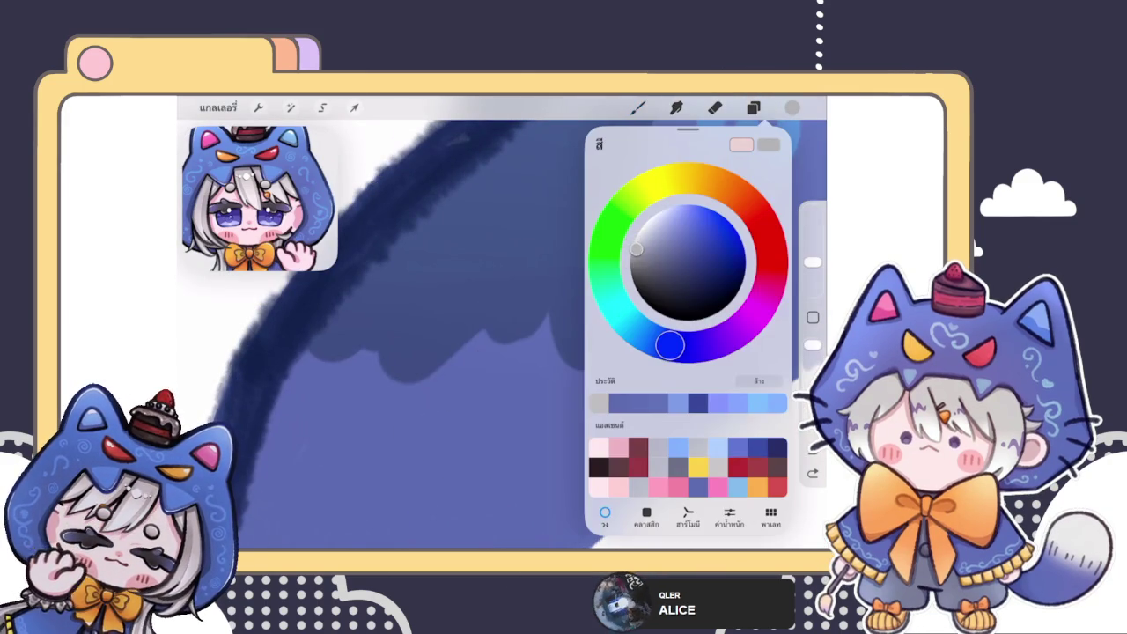
drag(528, 303, 431, 470)
key(ctrl+z)
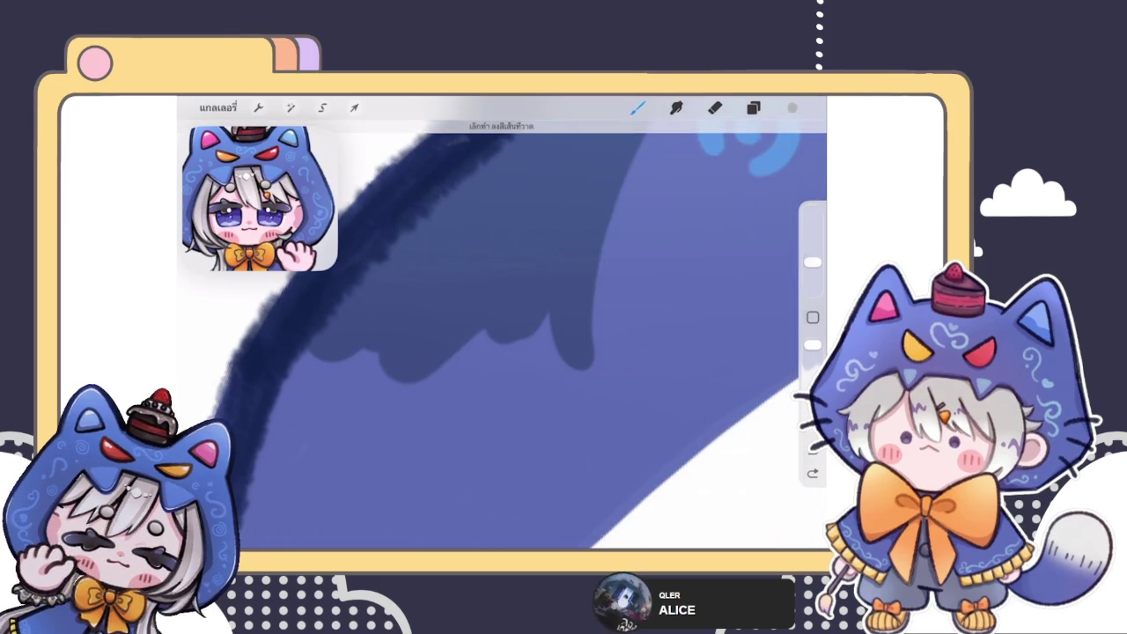
- Fine-tune the shading colour, testing and undoing two more hood strokes
click(792, 107)
drag(635, 250, 637, 249)
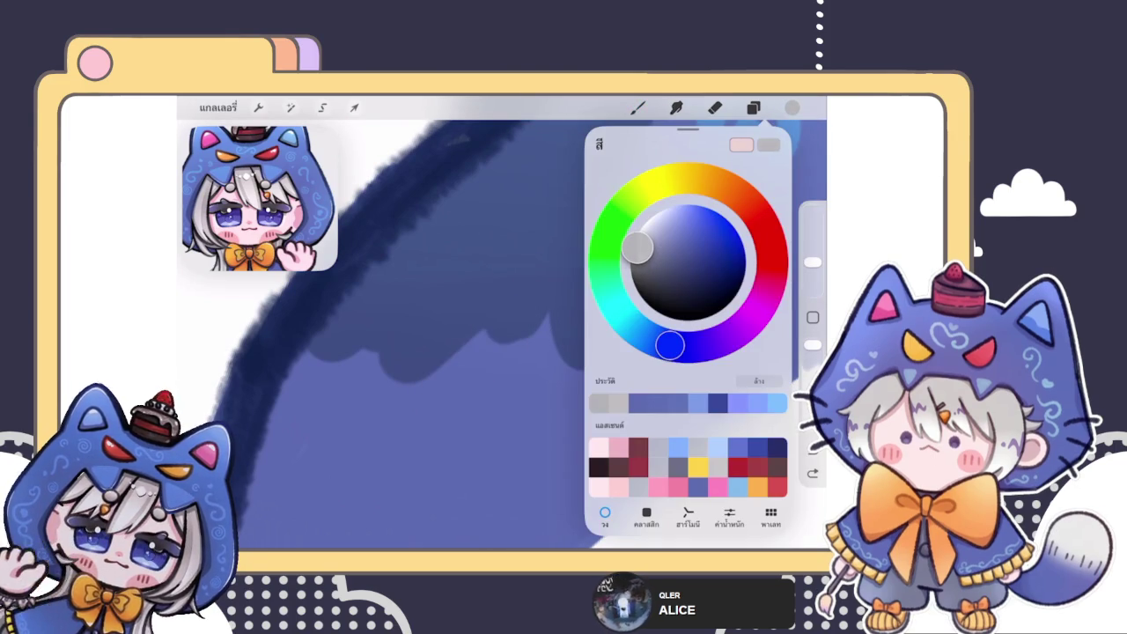
drag(542, 317, 414, 485)
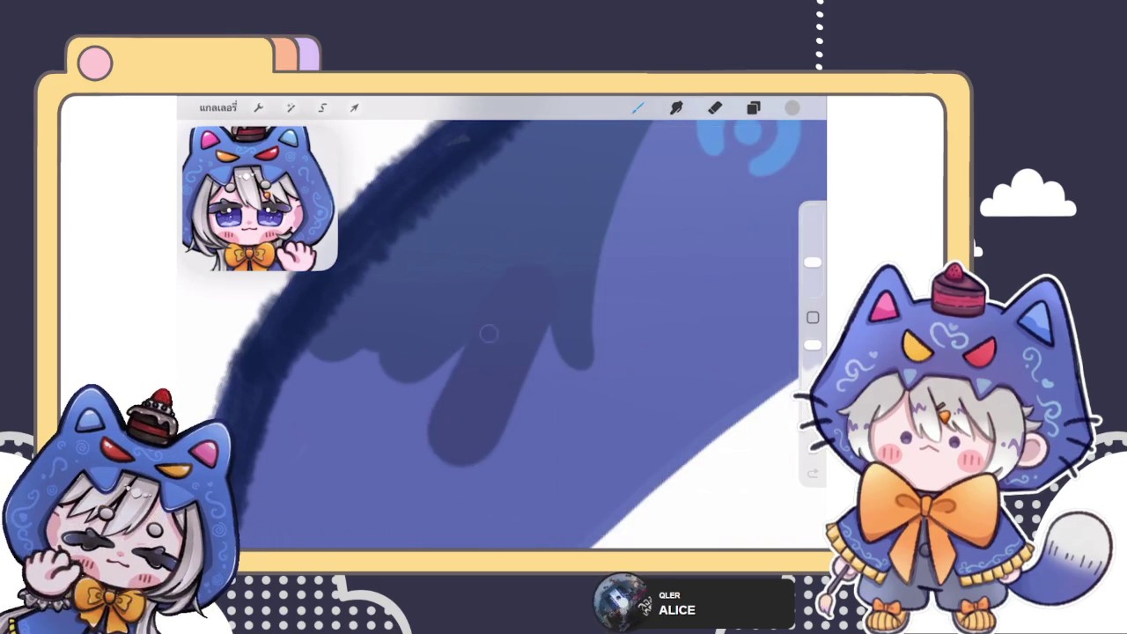
key(ctrl+z)
click(792, 107)
drag(637, 250, 639, 248)
mouse_move(488, 392)
mouse_down()
mouse_move(519, 312)
mouse_move(457, 462)
mouse_up()
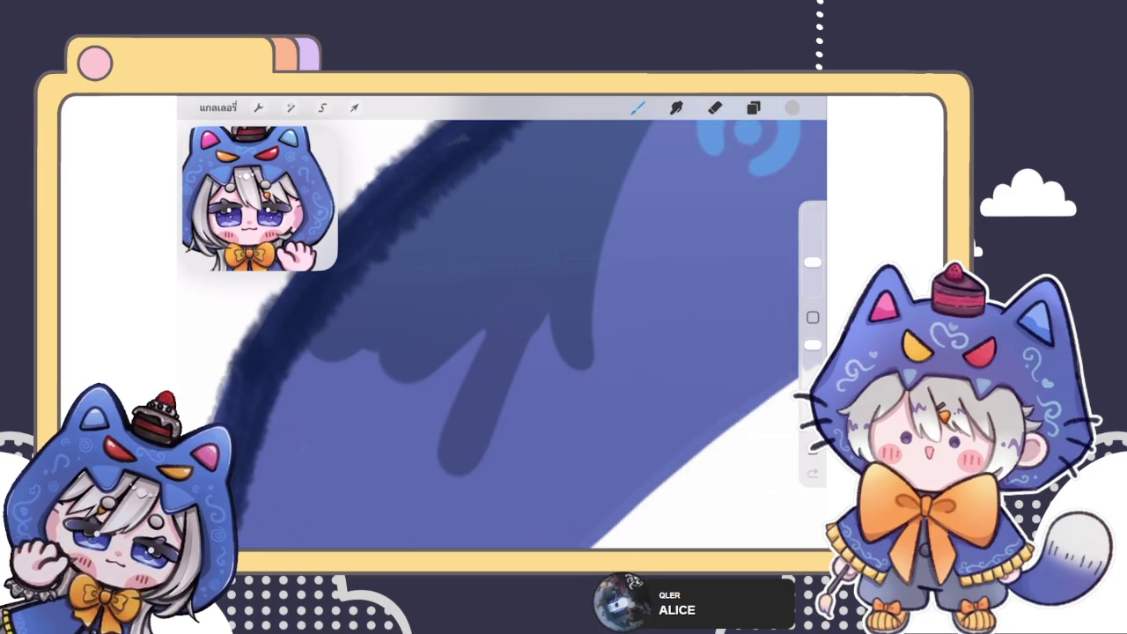
key(ctrl+z)
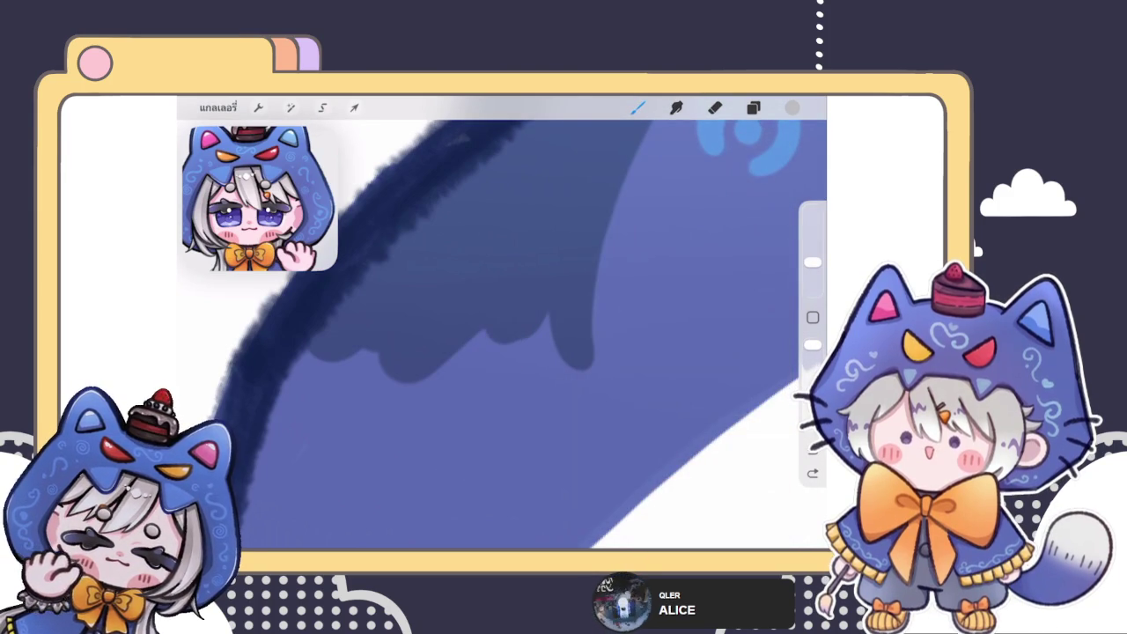
- Paint dark blue shading strokes inside the hood along its edge
scroll(528, 334, down, 2)
scroll(528, 335, down, 3)
scroll(528, 334, down, 2)
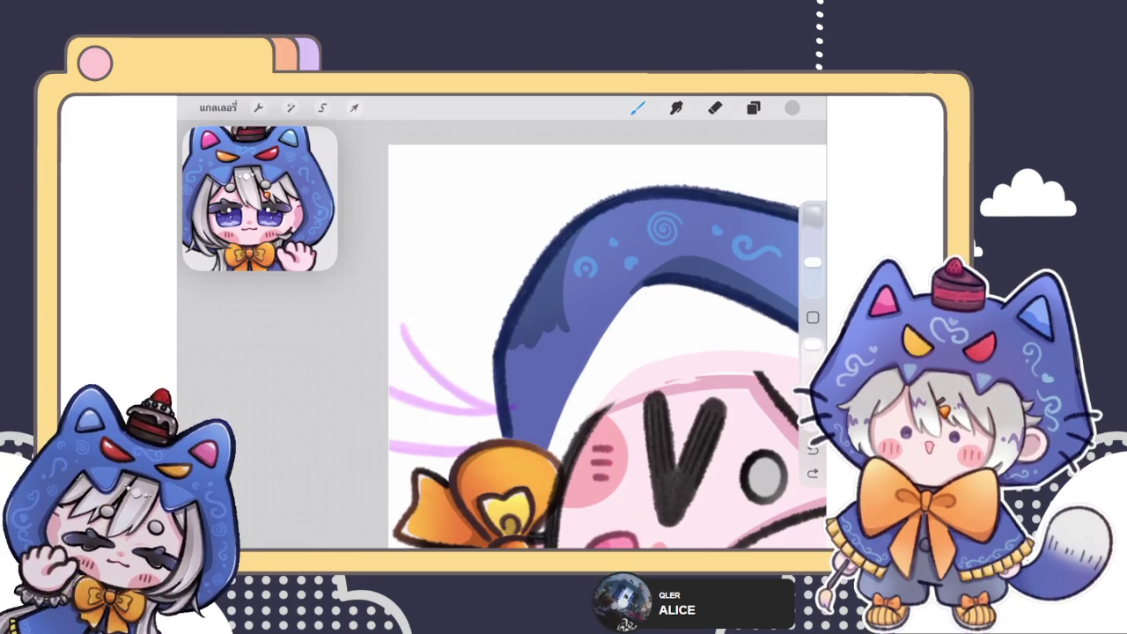
scroll(617, 422, up, 3)
drag(531, 241, 431, 392)
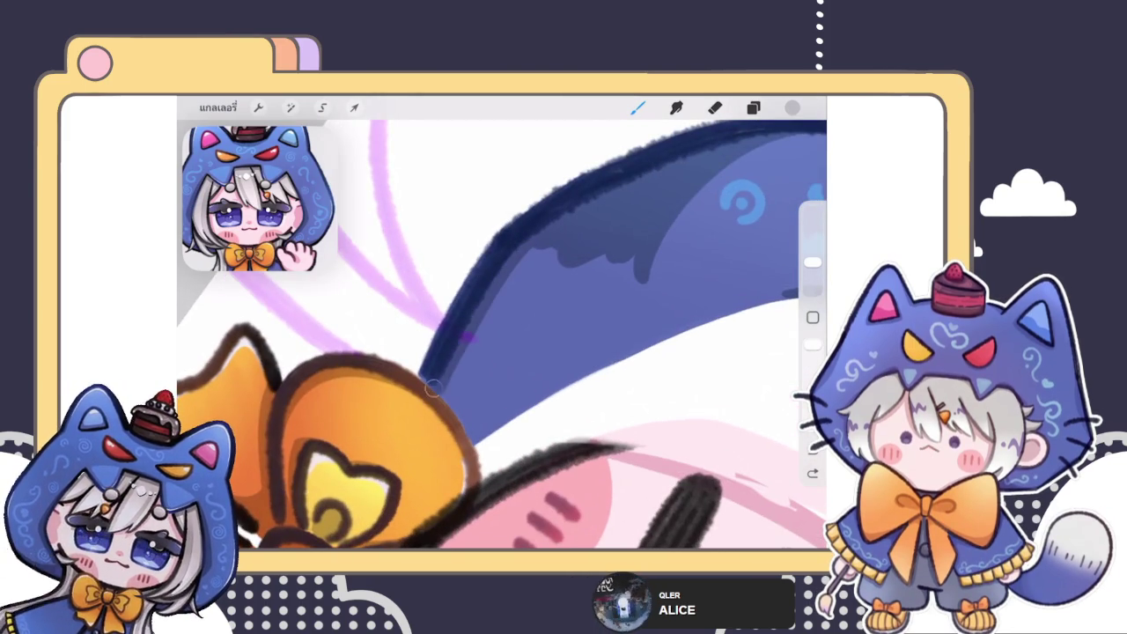
mouse_move(546, 256)
mouse_down()
mouse_move(475, 361)
mouse_move(528, 299)
mouse_move(482, 445)
mouse_up()
mouse_move(598, 259)
mouse_down()
mouse_move(511, 423)
mouse_move(519, 413)
mouse_up()
scroll(502, 335, up, 3)
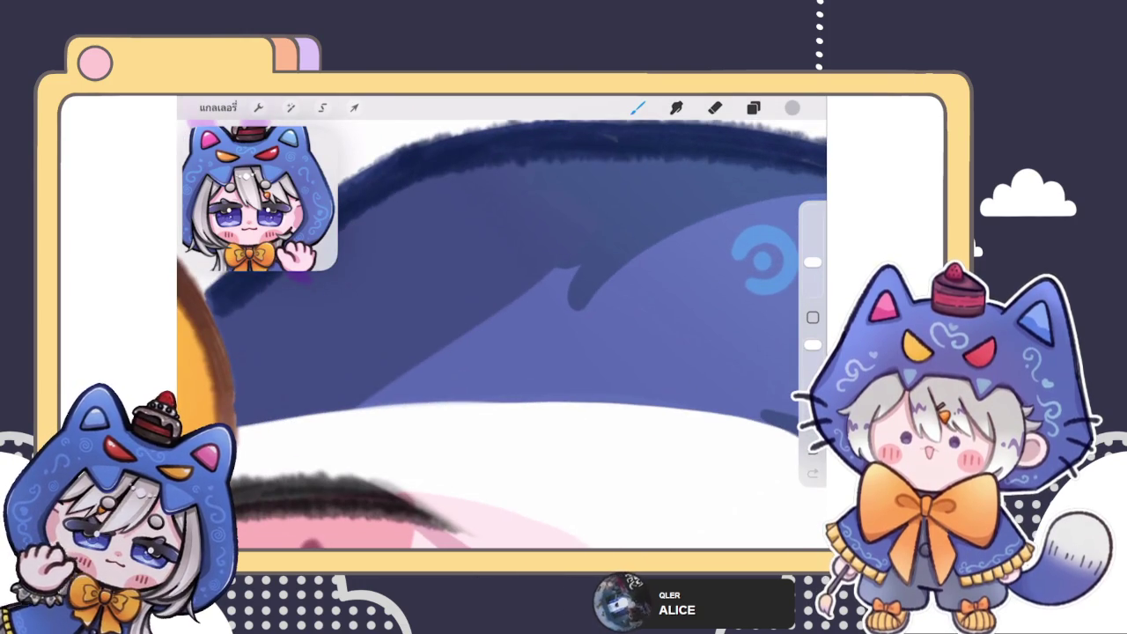
drag(585, 299, 499, 412)
mouse_move(577, 270)
mouse_down()
mouse_move(484, 401)
mouse_move(466, 401)
mouse_up()
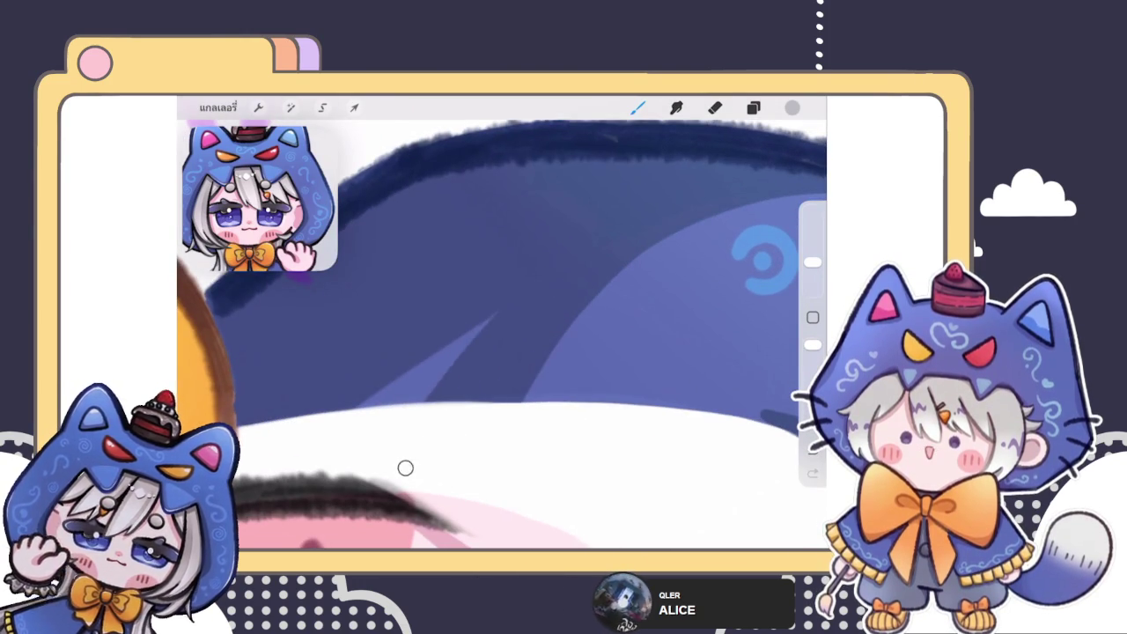
drag(370, 405, 444, 317)
- Deepen the shading on the hood's inner edge with one more stroke
scroll(433, 358, down, 3)
scroll(502, 335, down, 2)
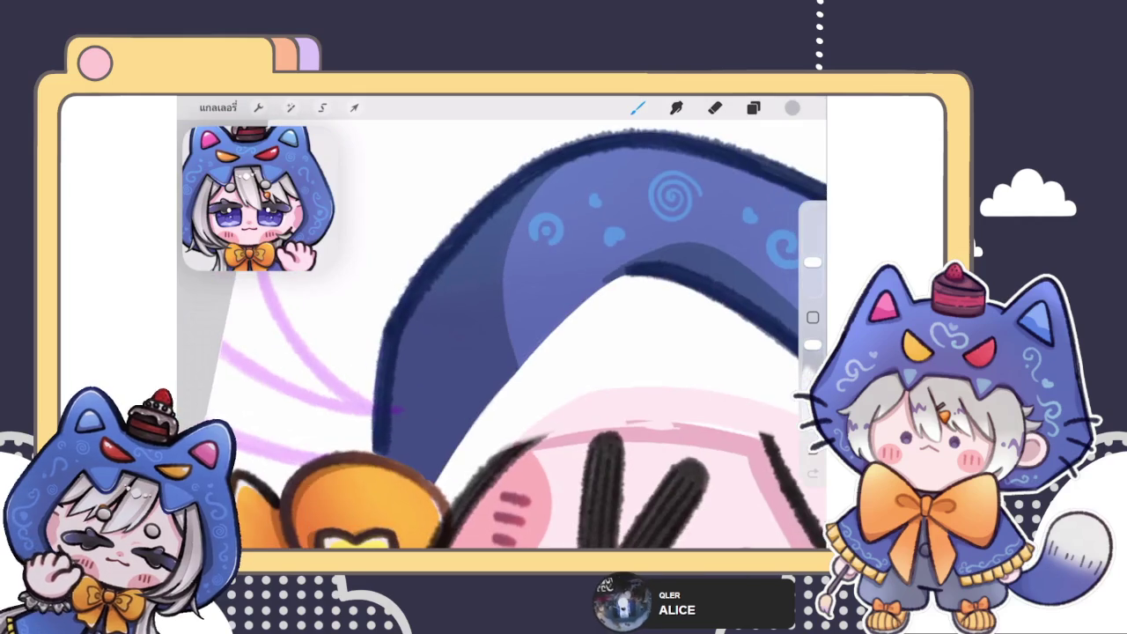
scroll(502, 335, up, 4)
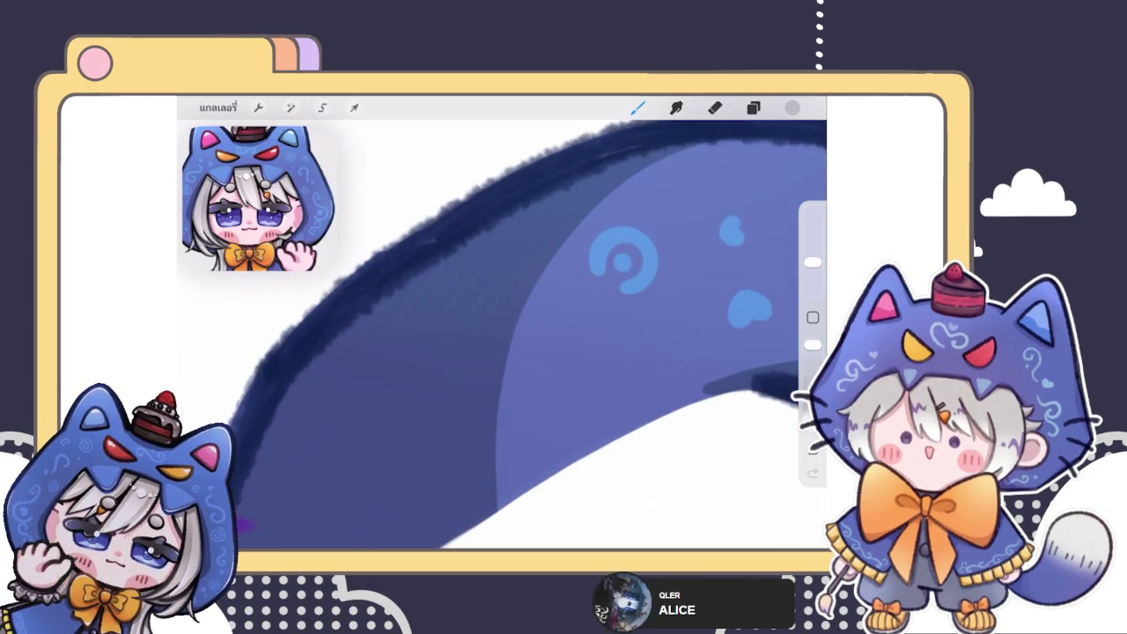
scroll(502, 334, down, 3)
scroll(502, 334, down, 2)
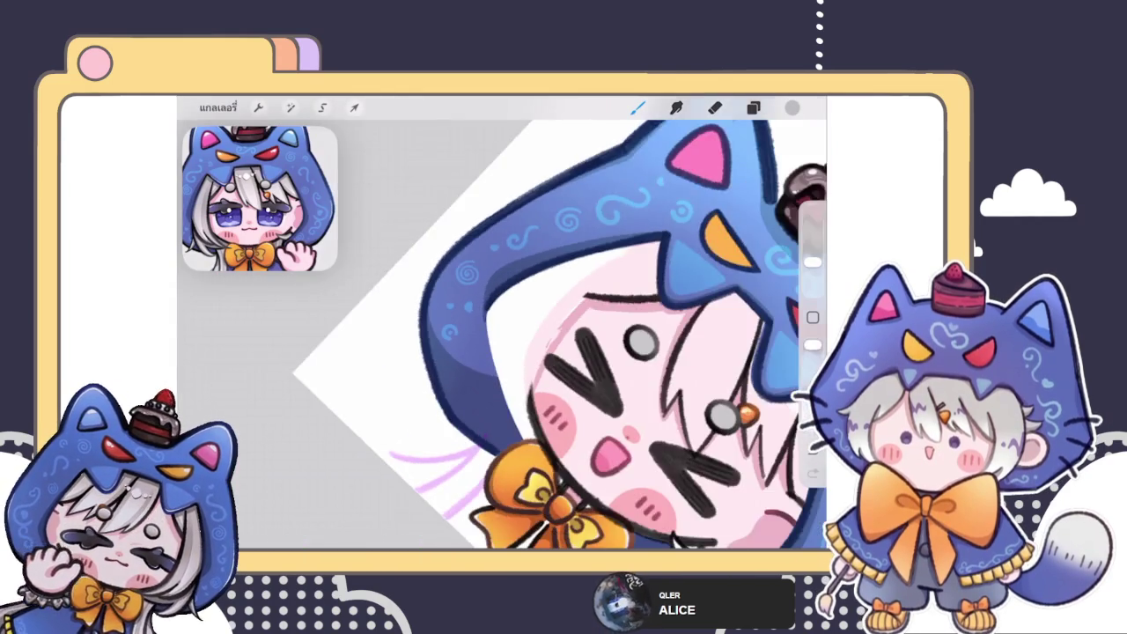
scroll(541, 330, down, 5)
scroll(541, 330, down, 2)
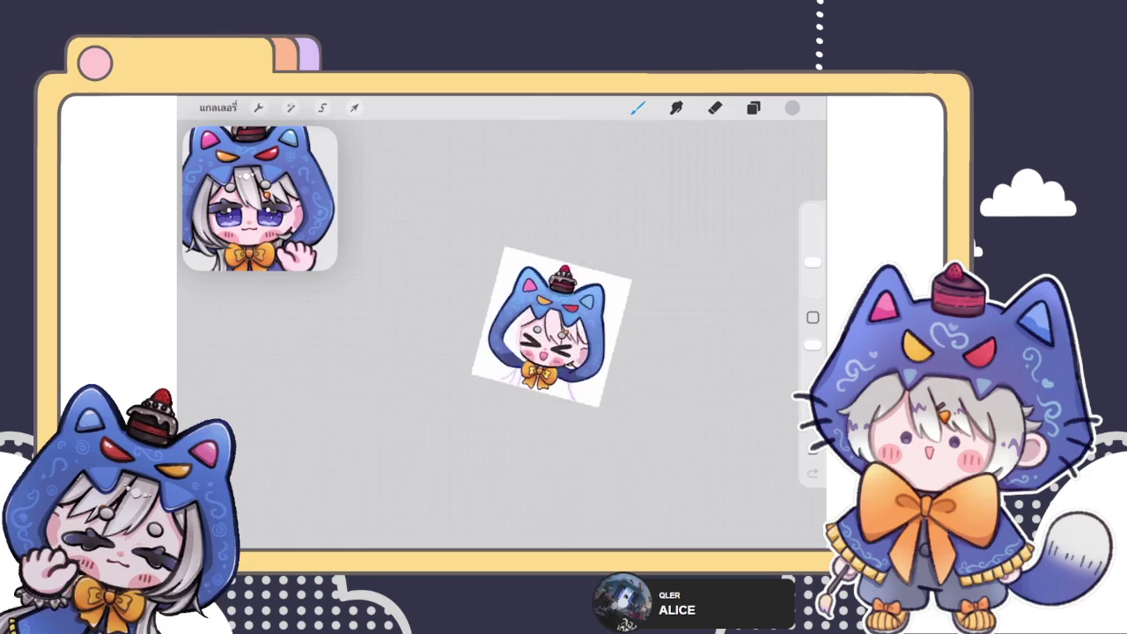
scroll(541, 330, up, 5)
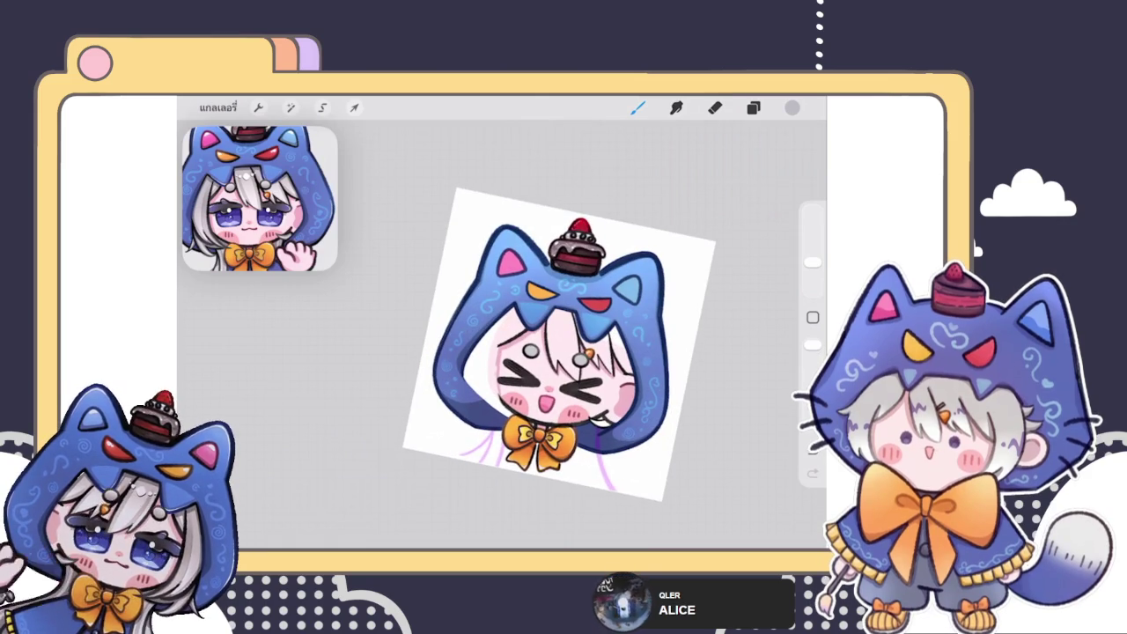
scroll(541, 343, up, 2)
scroll(541, 343, up, 5)
scroll(541, 343, up, 2)
drag(457, 410, 495, 319)
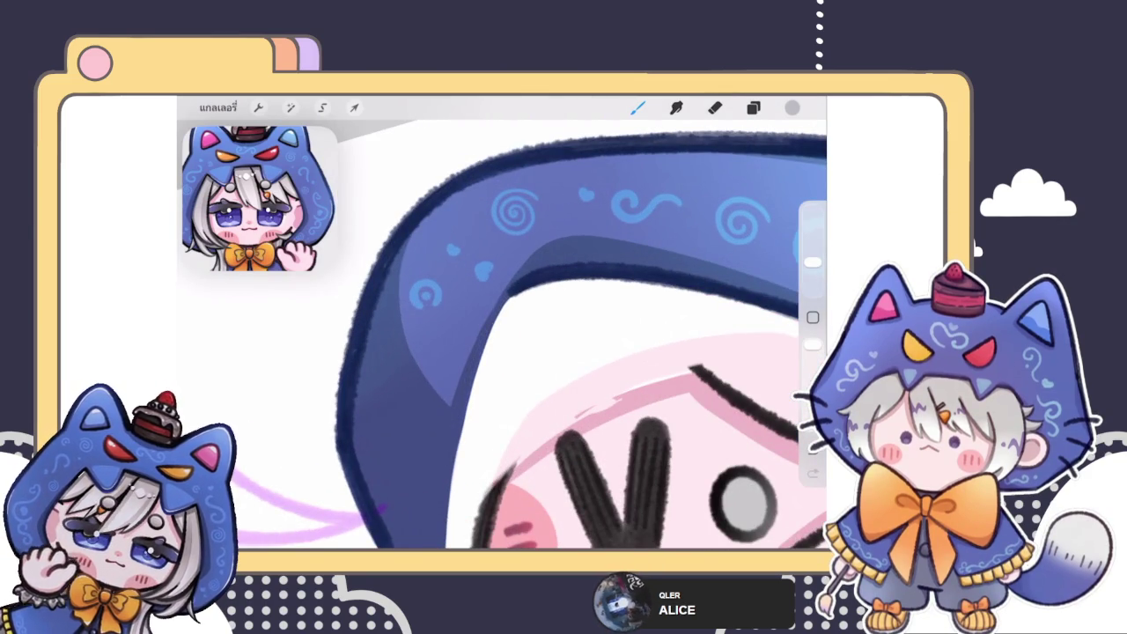
scroll(502, 326, down, 5)
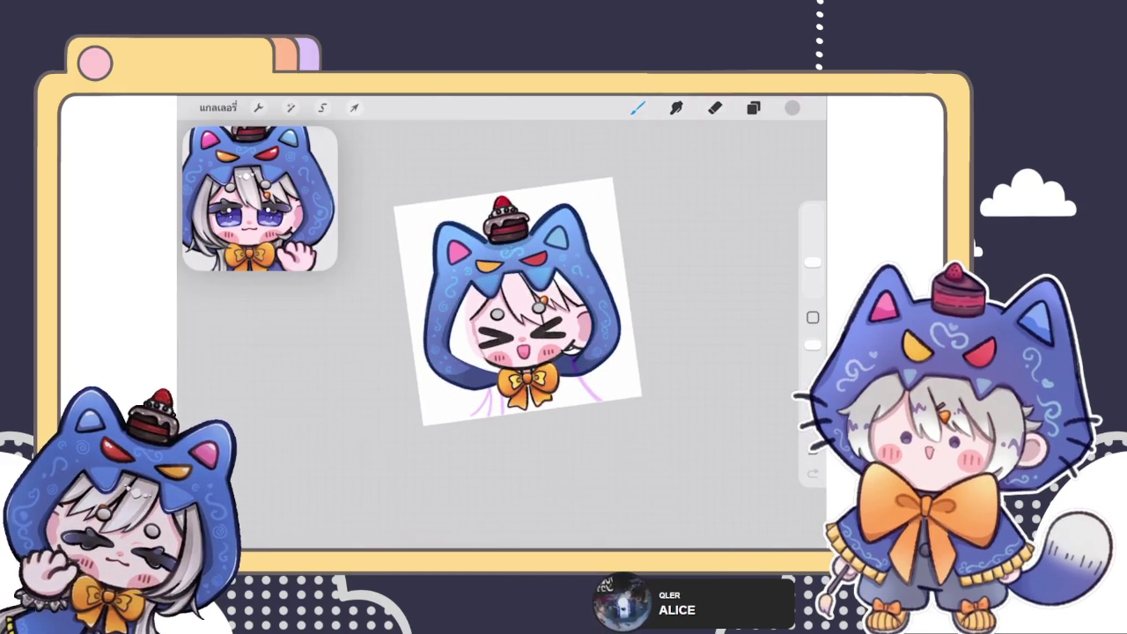
scroll(501, 300, up, 3)
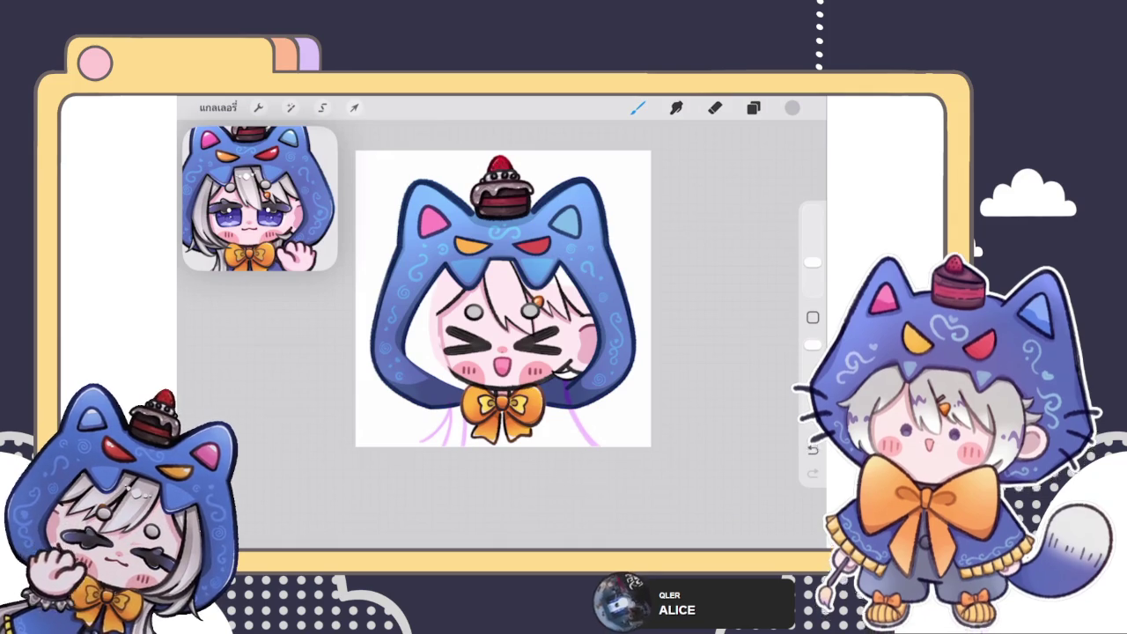
- Select layer 56 for decorations and choose a lighter blue
click(753, 107)
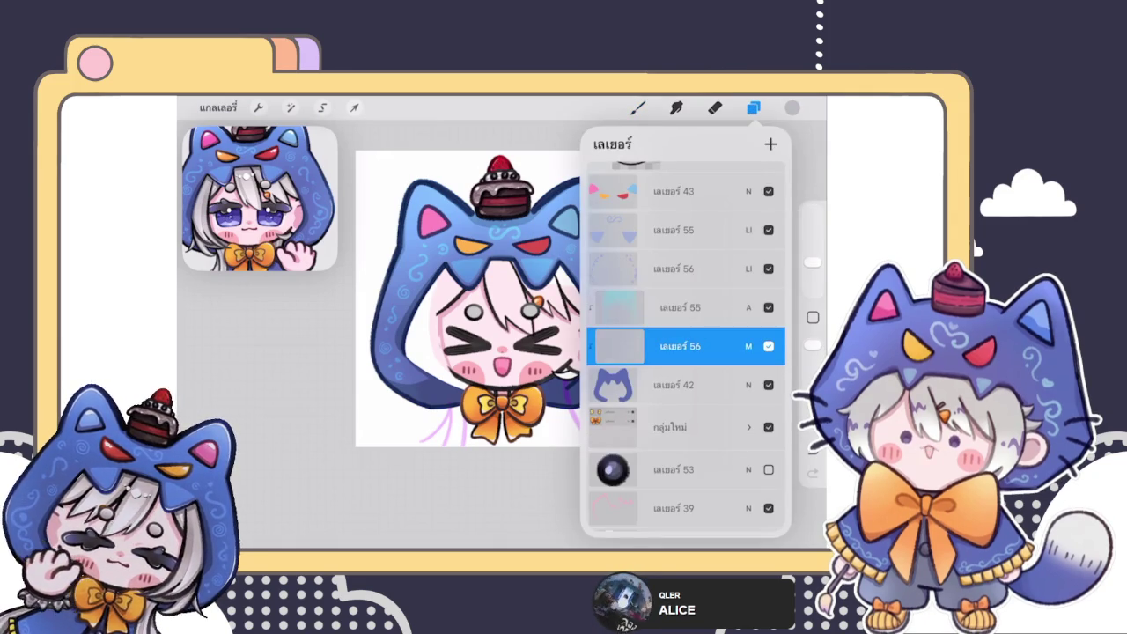
scroll(466, 300, up, 5)
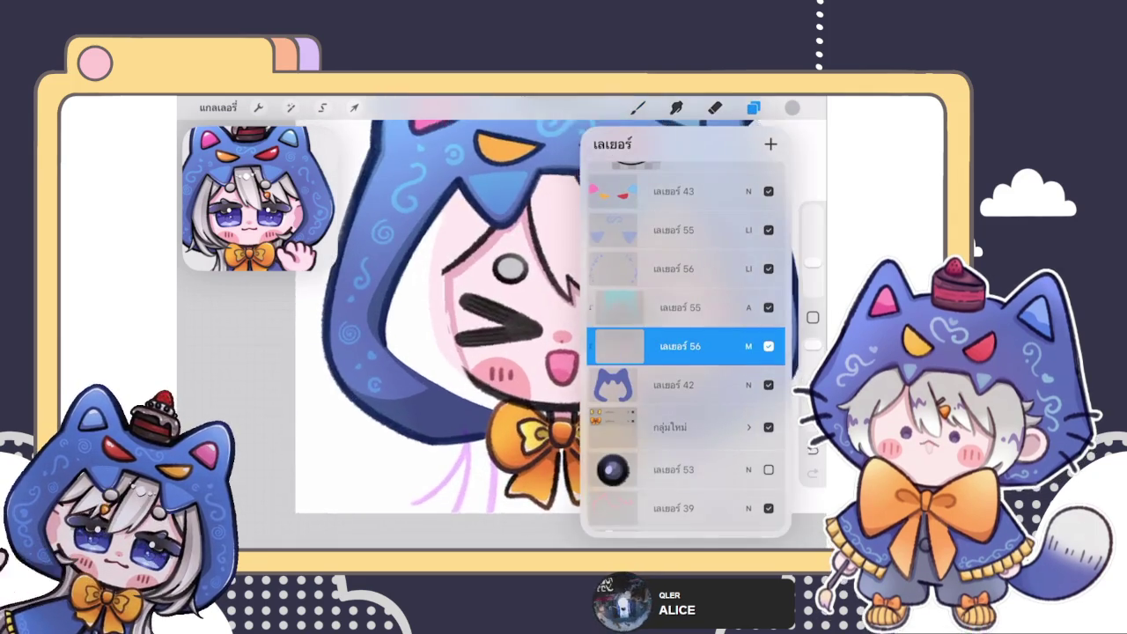
click(674, 269)
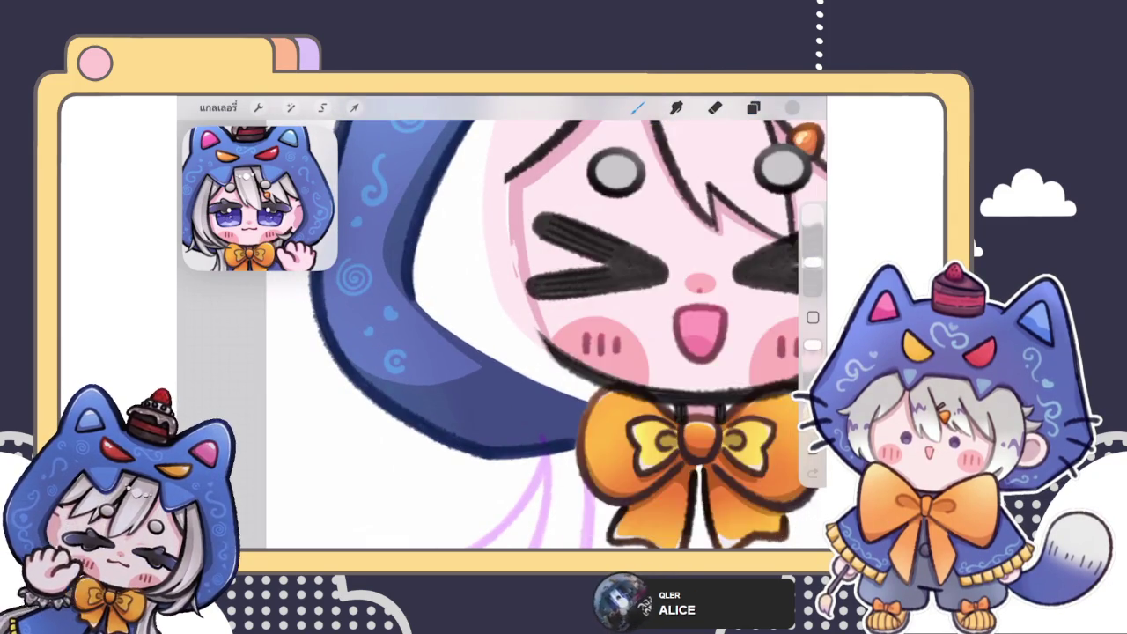
click(792, 107)
drag(436, 397, 475, 350)
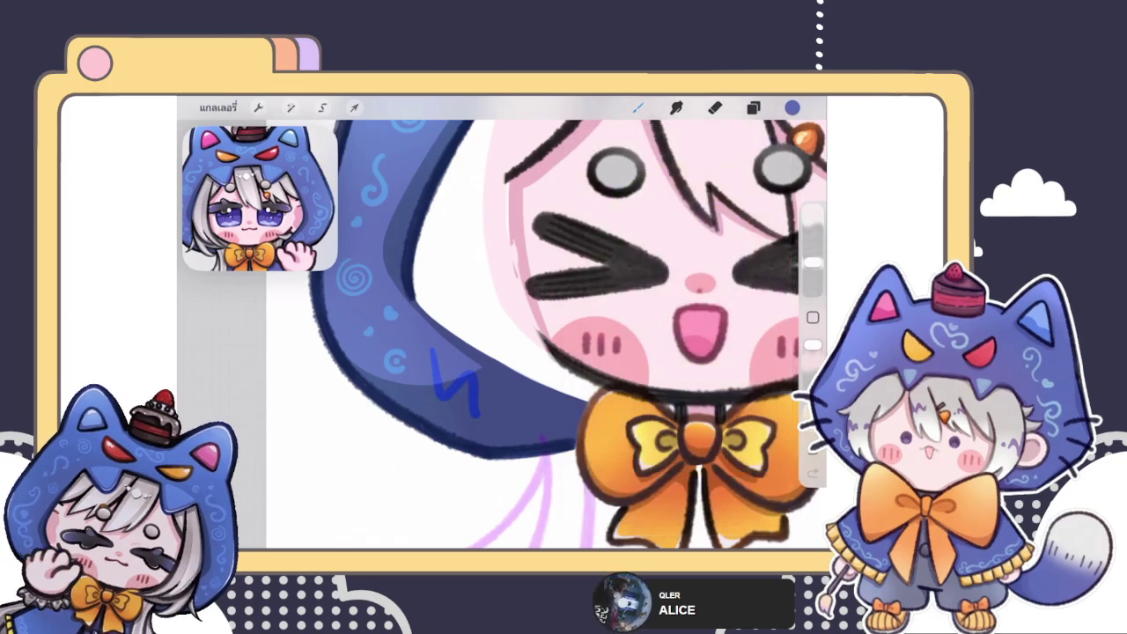
scroll(502, 326, up, 3)
key(ctrl+z)
click(792, 108)
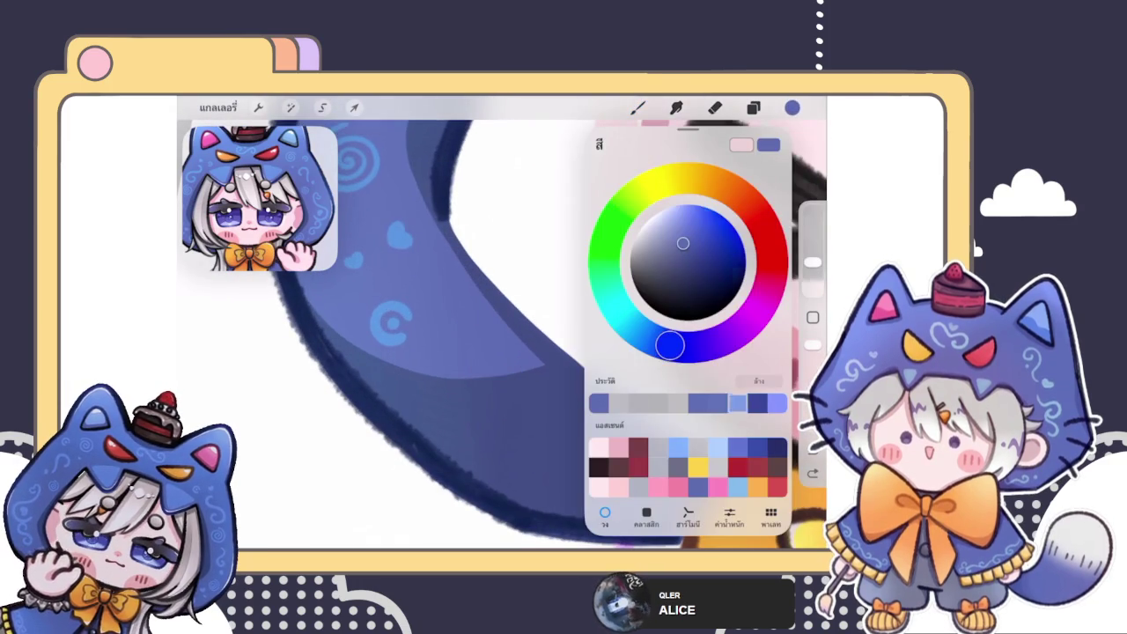
click(704, 238)
- Brush a light-blue S-shaped swirl beside the C mark, discarding two trial strokes
drag(465, 328, 532, 438)
key(ctrl+z)
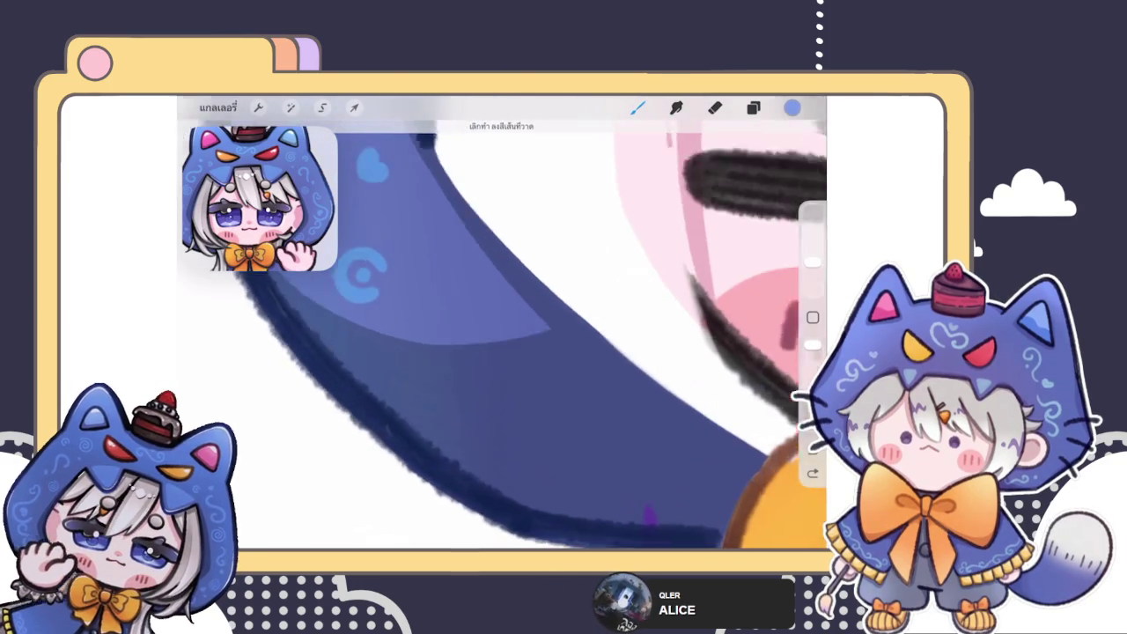
scroll(501, 422, up, 2)
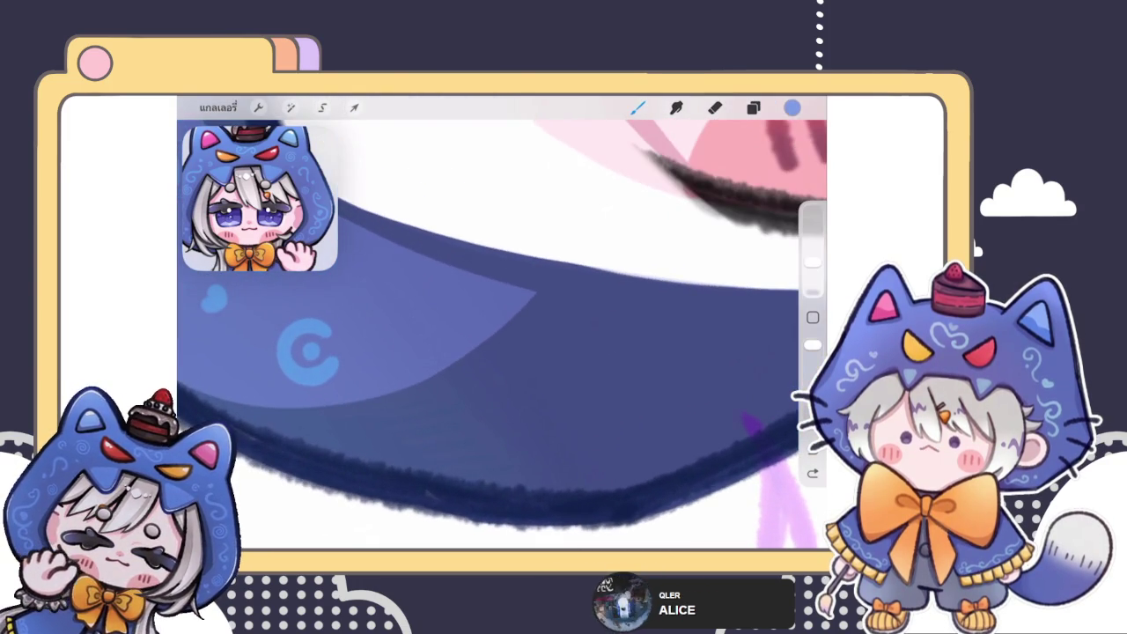
mouse_move(458, 421)
mouse_down()
mouse_move(546, 322)
mouse_move(669, 326)
mouse_move(651, 387)
mouse_up()
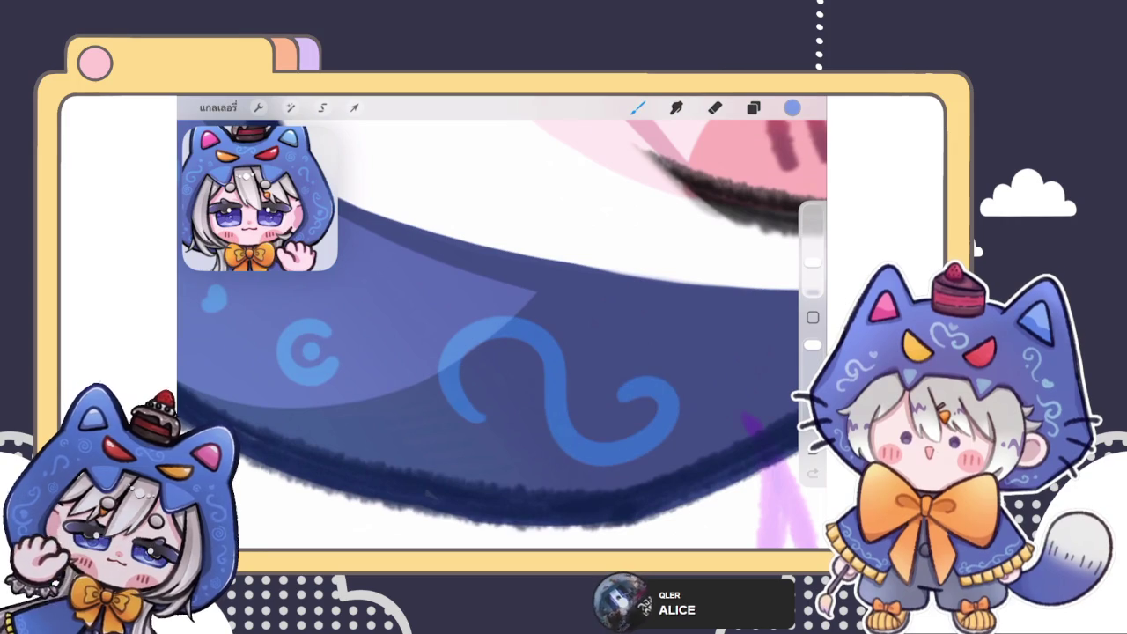
key(ctrl+z)
mouse_move(425, 363)
mouse_down()
mouse_move(478, 354)
mouse_move(572, 413)
mouse_move(547, 368)
mouse_move(540, 405)
mouse_up()
scroll(519, 379, up, 5)
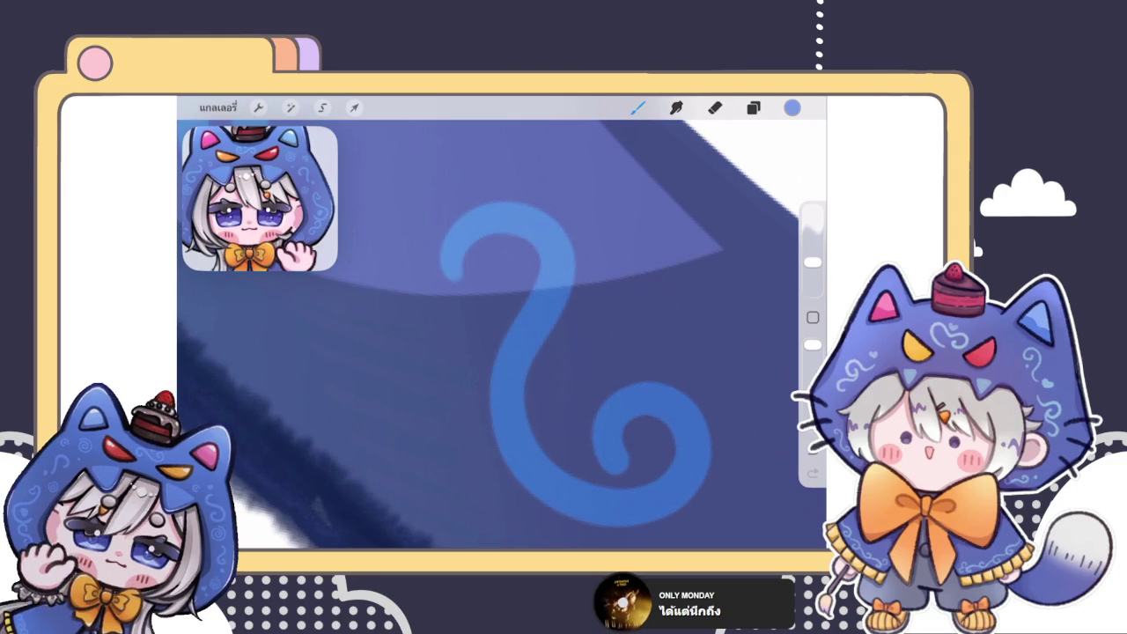
scroll(529, 352, up, 3)
- Extend the swirl's upper end with a hooked curl
drag(453, 273, 489, 324)
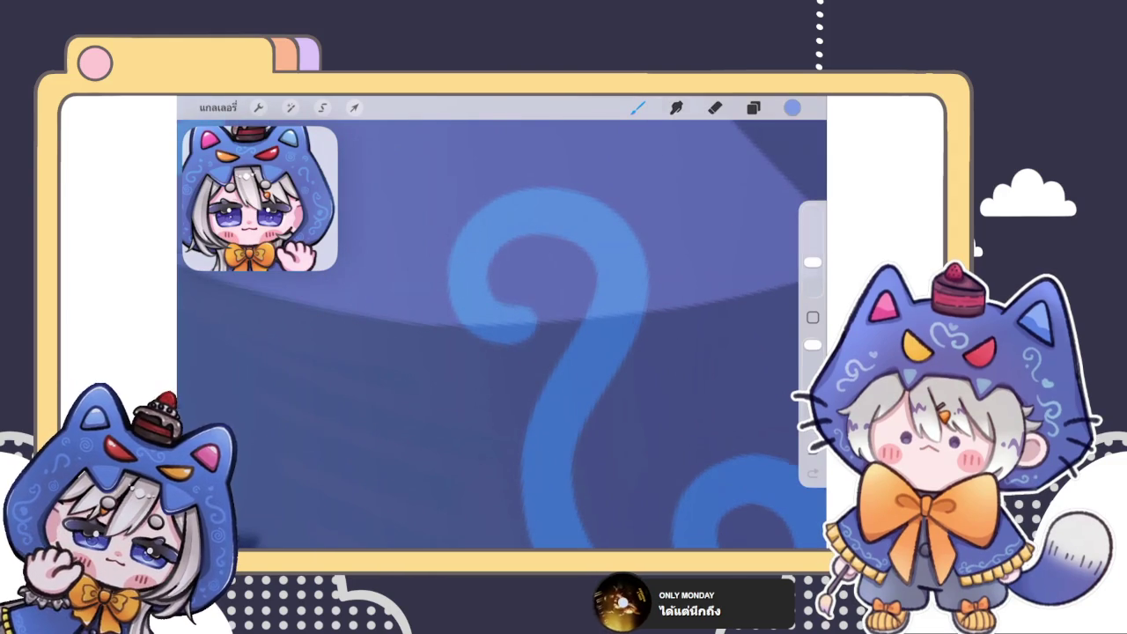
scroll(501, 335, down, 3)
scroll(502, 334, down, 2)
scroll(501, 335, down, 5)
scroll(502, 334, down, 3)
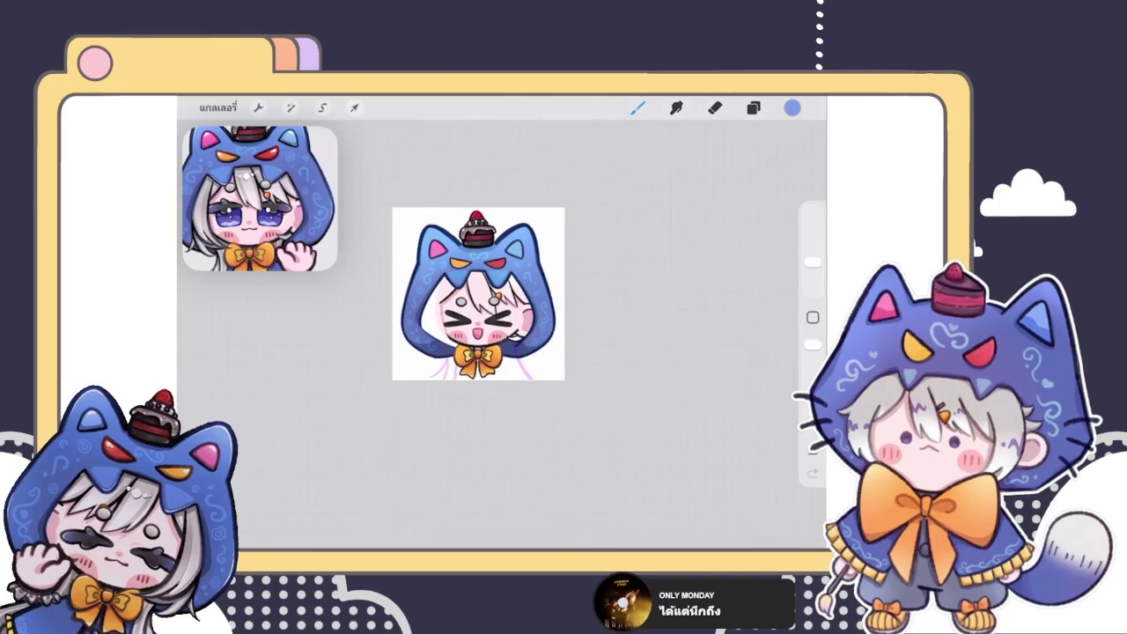
scroll(478, 317, up, 5)
scroll(478, 317, up, 5)
scroll(502, 334, up, 3)
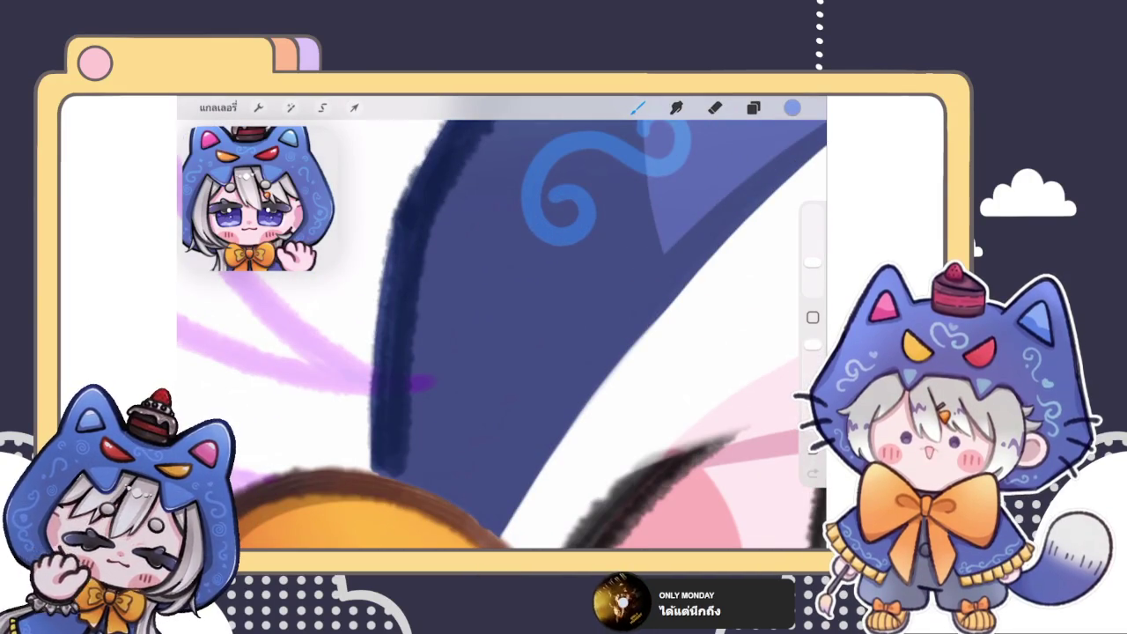
- Brush a small light-blue heart on the hood, undoing a stray dot
click(506, 308)
scroll(502, 335, up, 3)
key(ctrl+z)
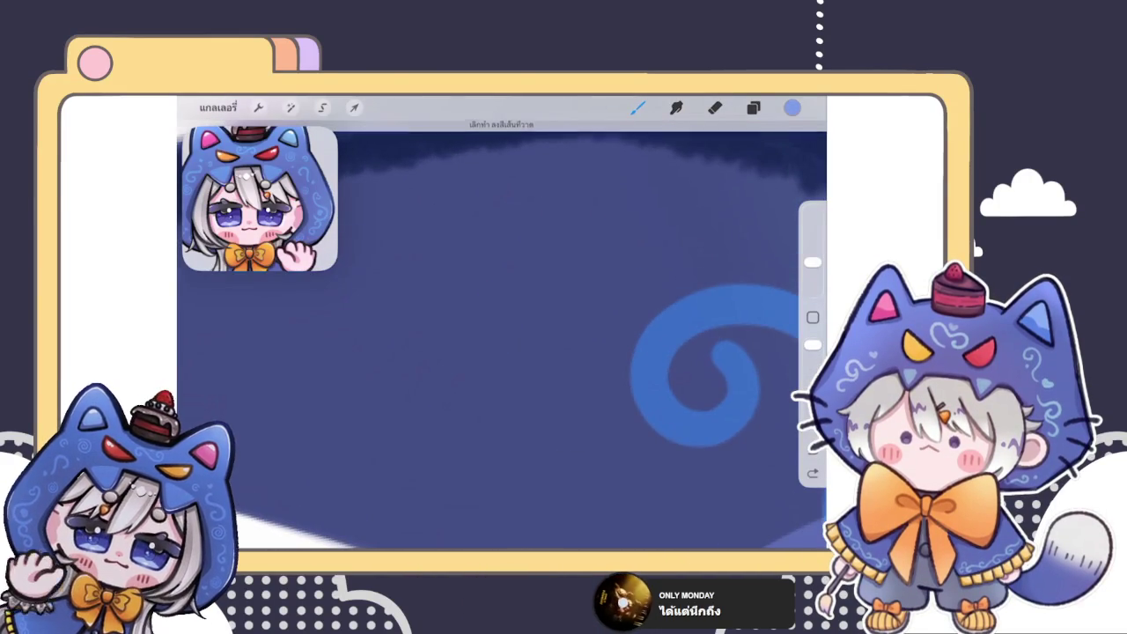
mouse_move(458, 339)
mouse_down()
mouse_move(483, 329)
mouse_move(479, 363)
mouse_up()
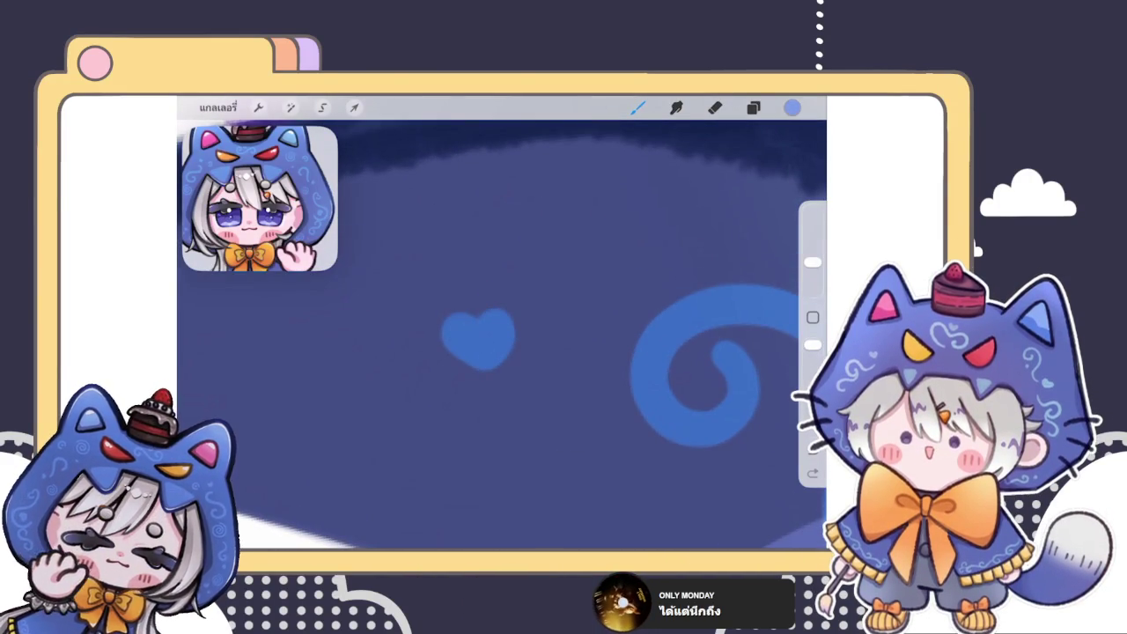
scroll(502, 335, down, 10)
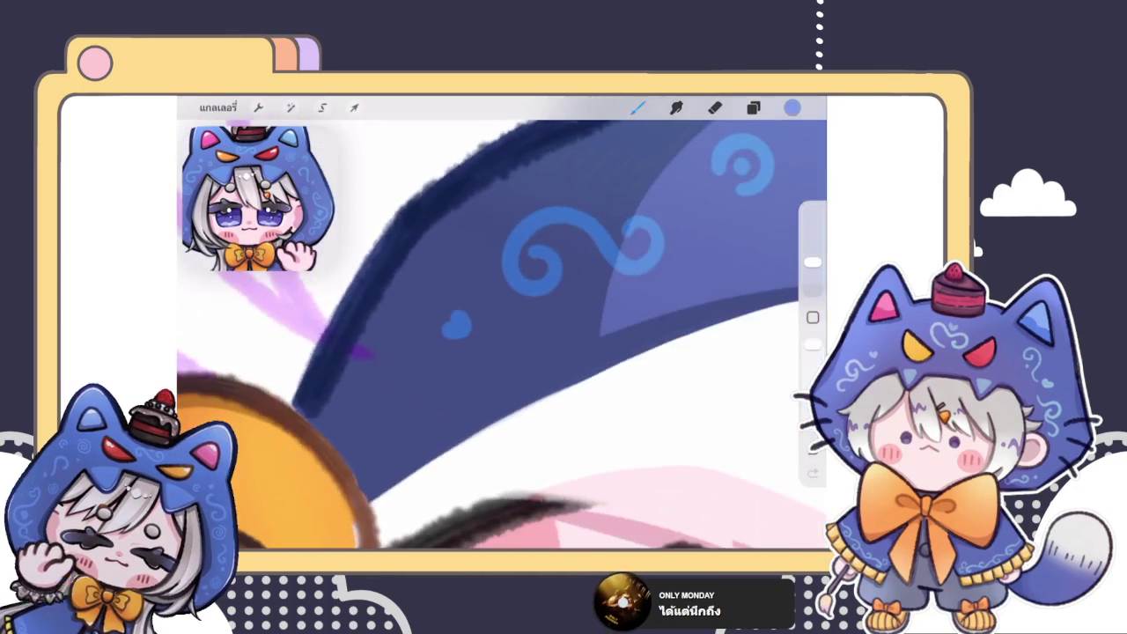
scroll(515, 330, down, 3)
scroll(449, 303, up, 3)
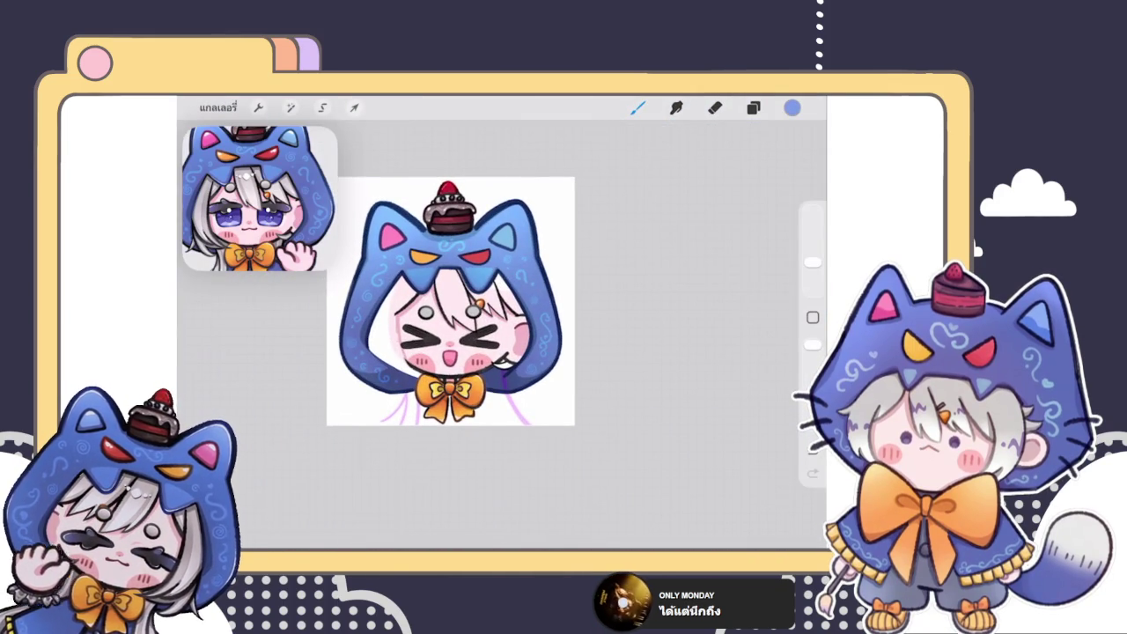
scroll(448, 330, up, 2)
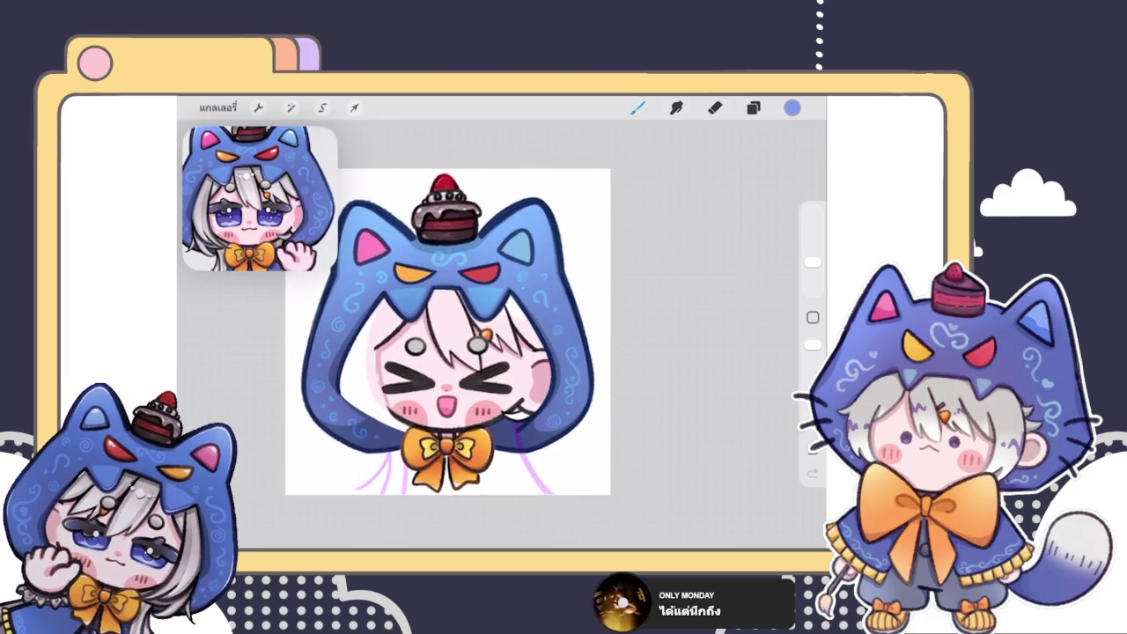
- Check the Layers panel and close it again
click(753, 107)
click(752, 107)
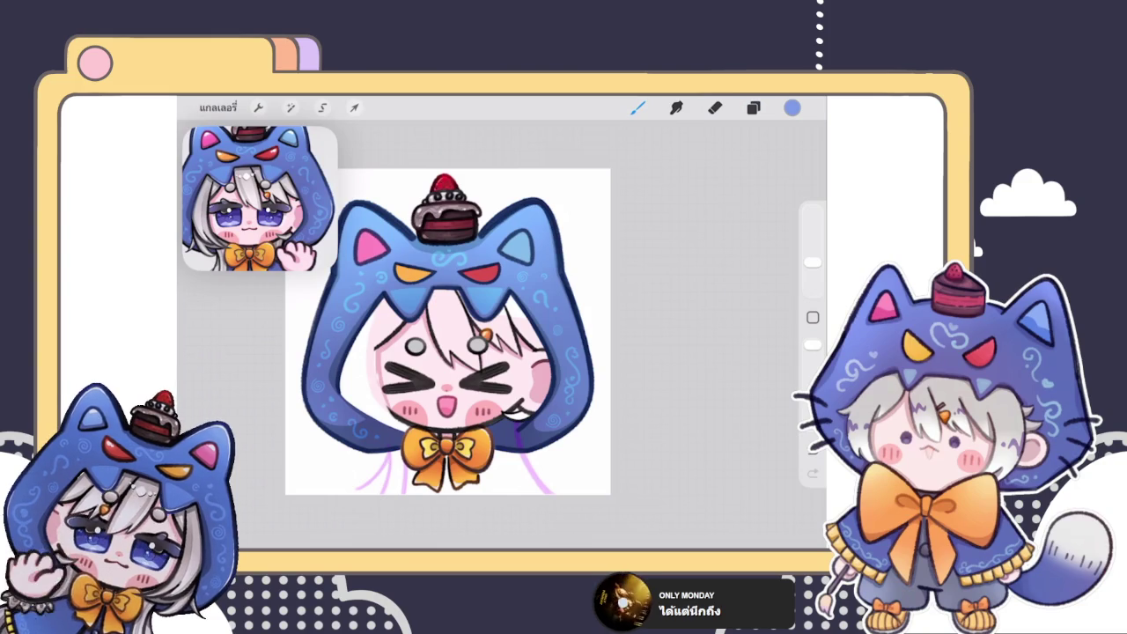
click(753, 107)
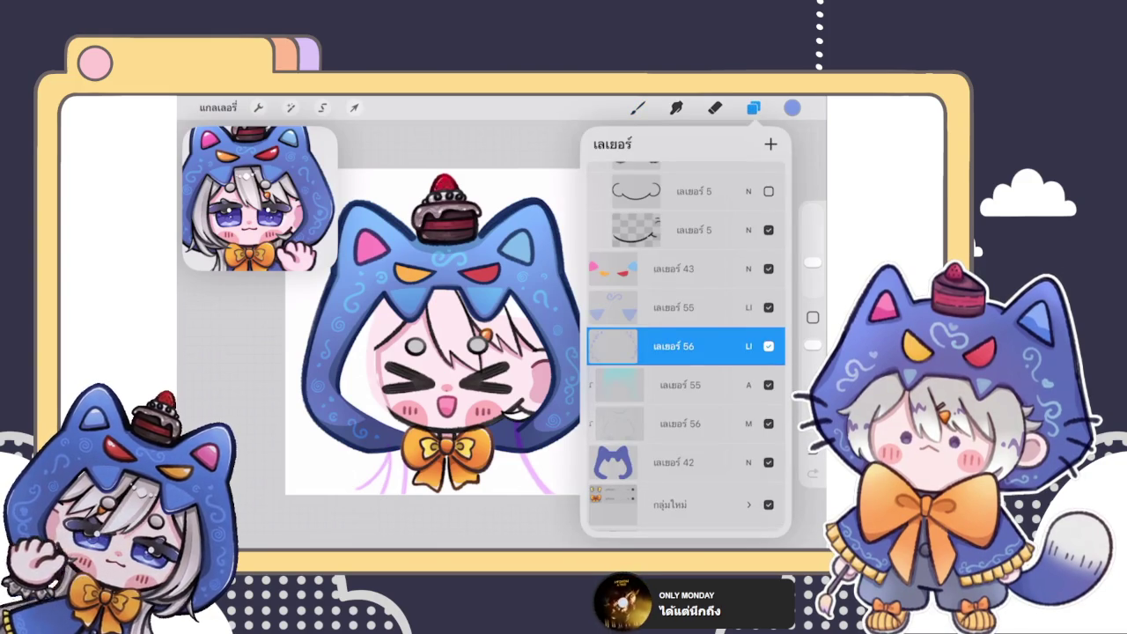
click(753, 107)
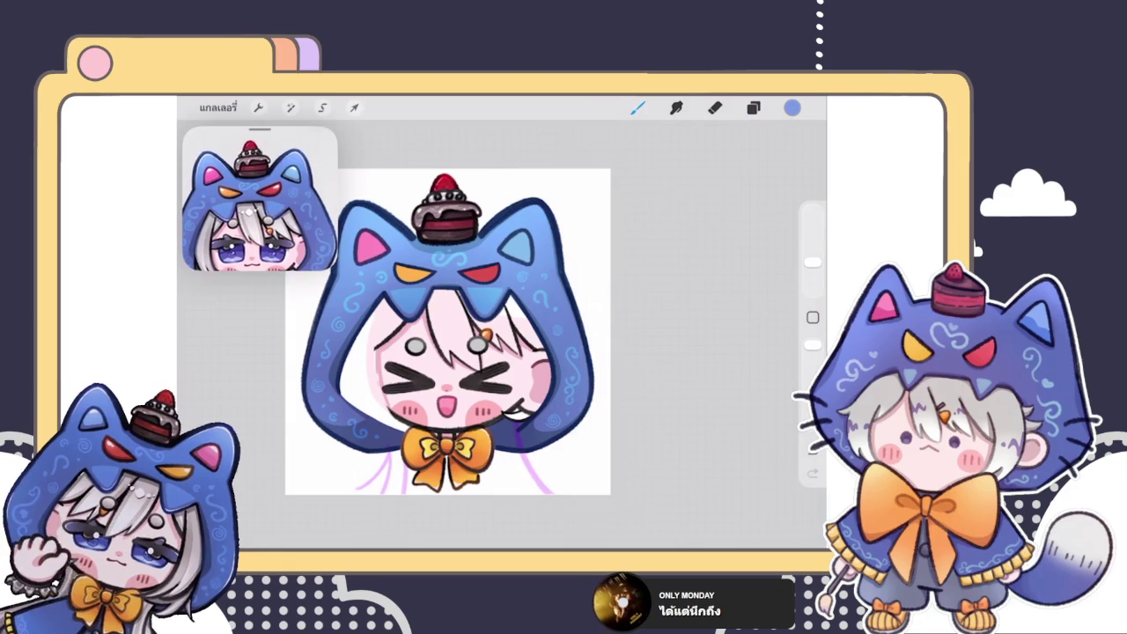
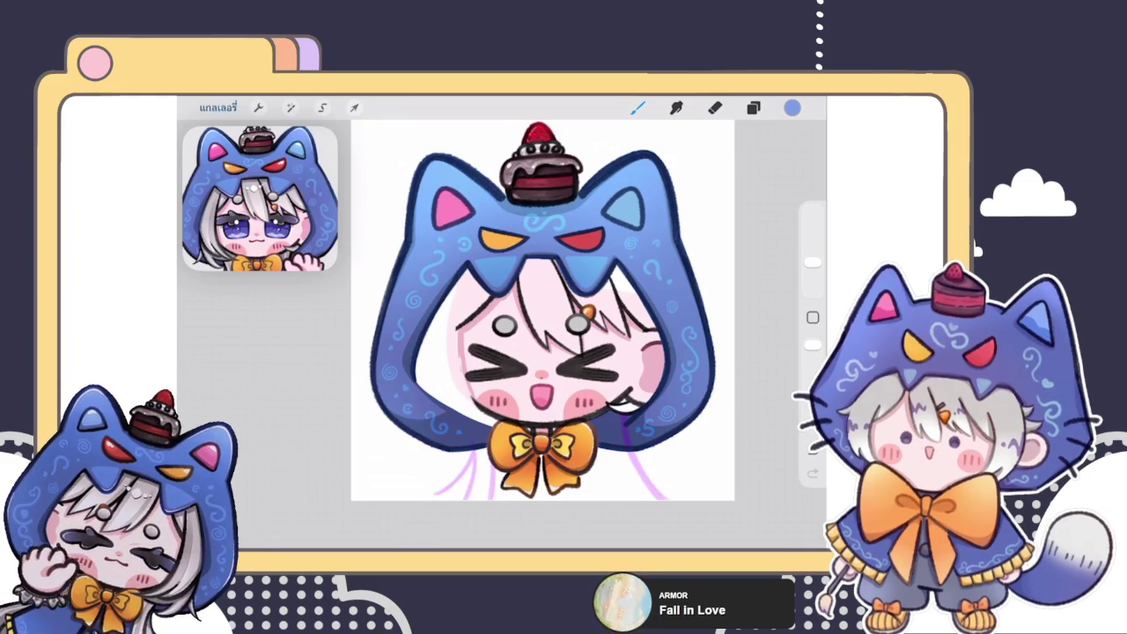
- Leave the cat-hood emote for the gallery and scroll down the canvas list
click(217, 107)
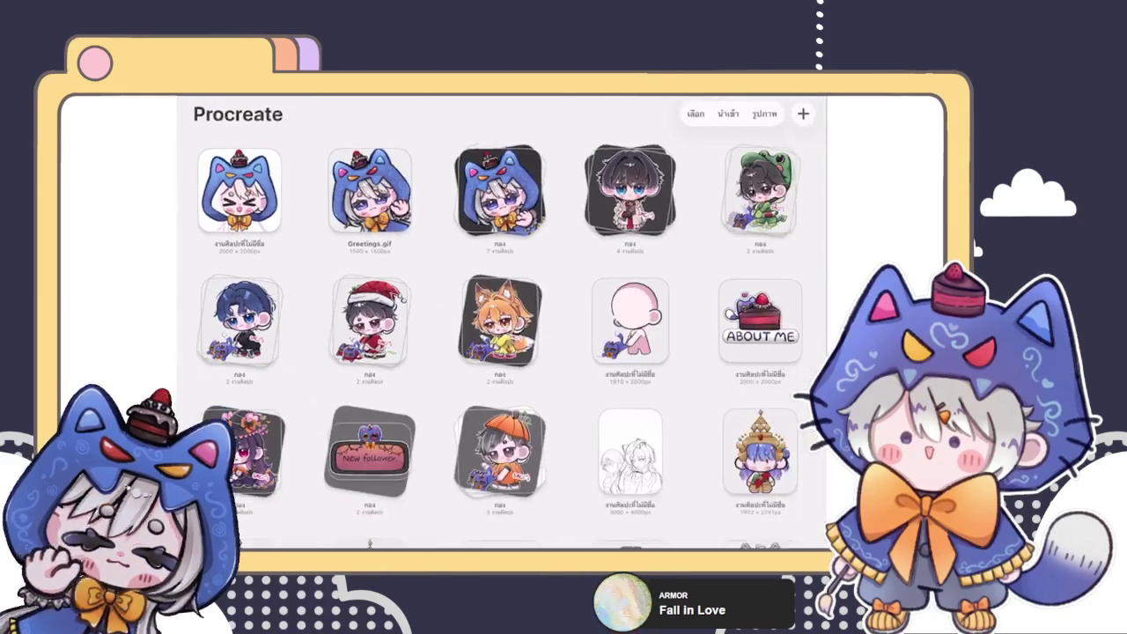
scroll(502, 326, down, 5)
scroll(501, 325, down, 3)
scroll(502, 326, down, 3)
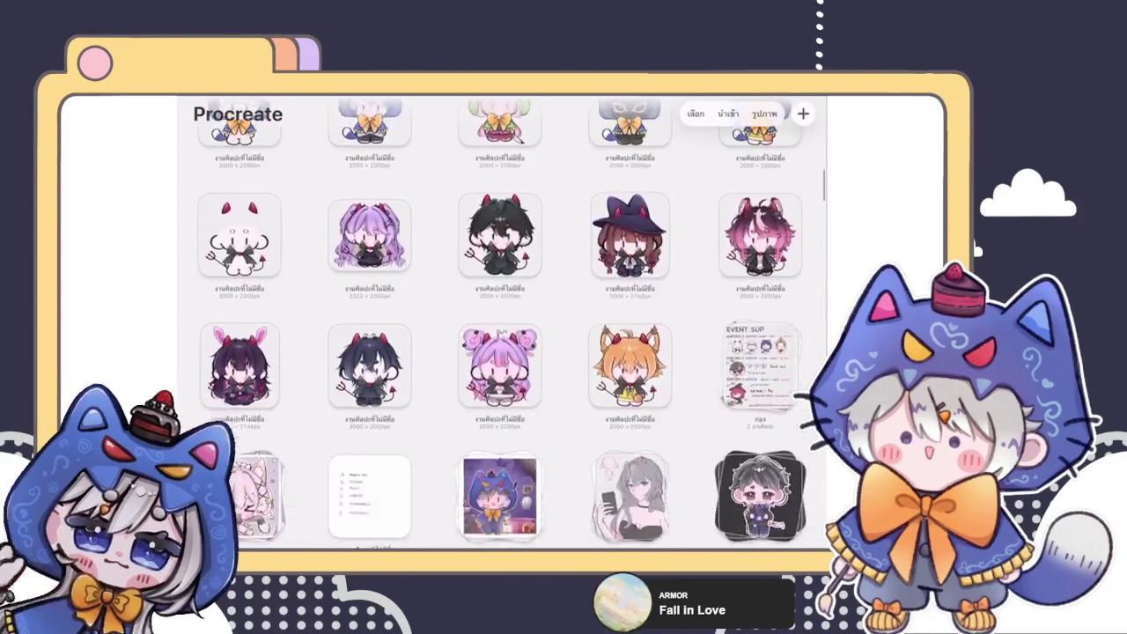
scroll(502, 326, down, 3)
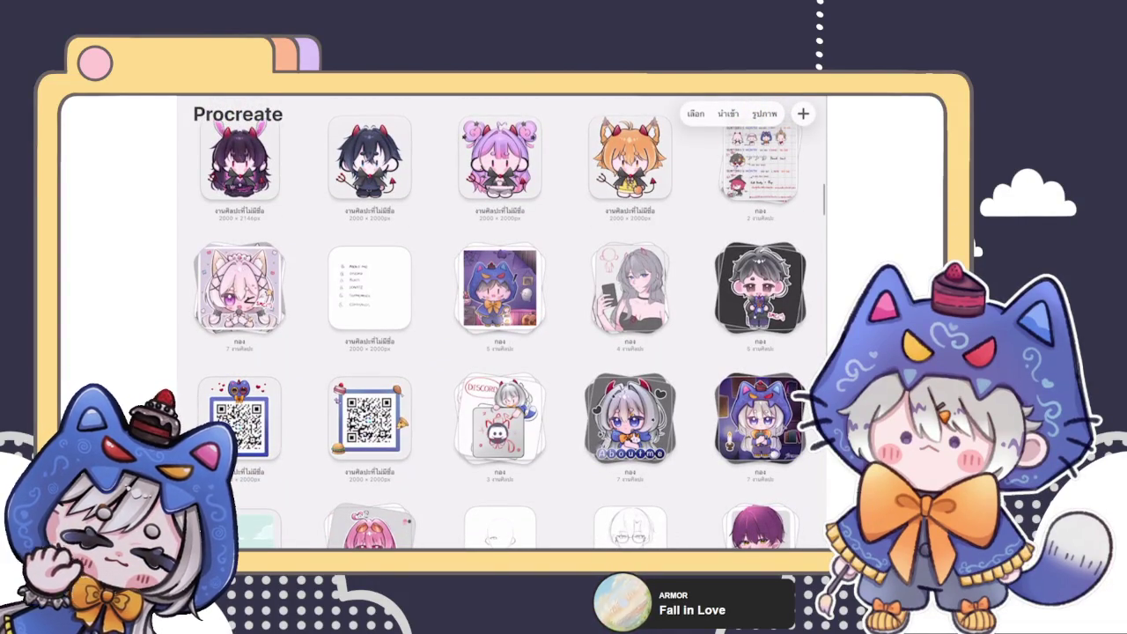
- Open the pink phone-selfie artwork from its stack, look it over, and return to the gallery
click(629, 303)
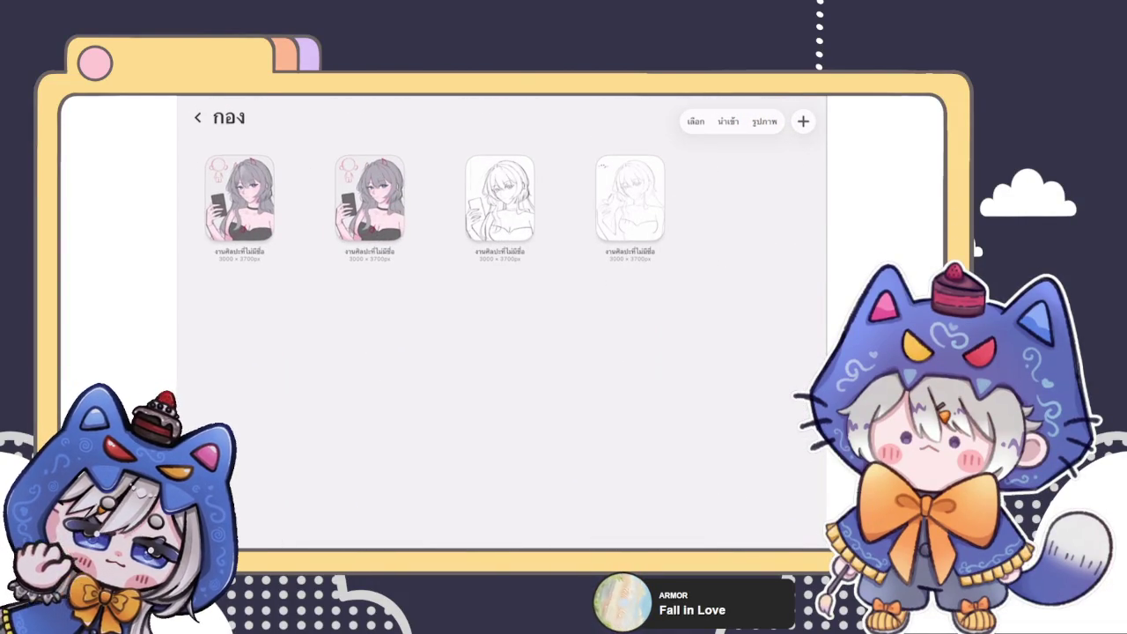
click(370, 198)
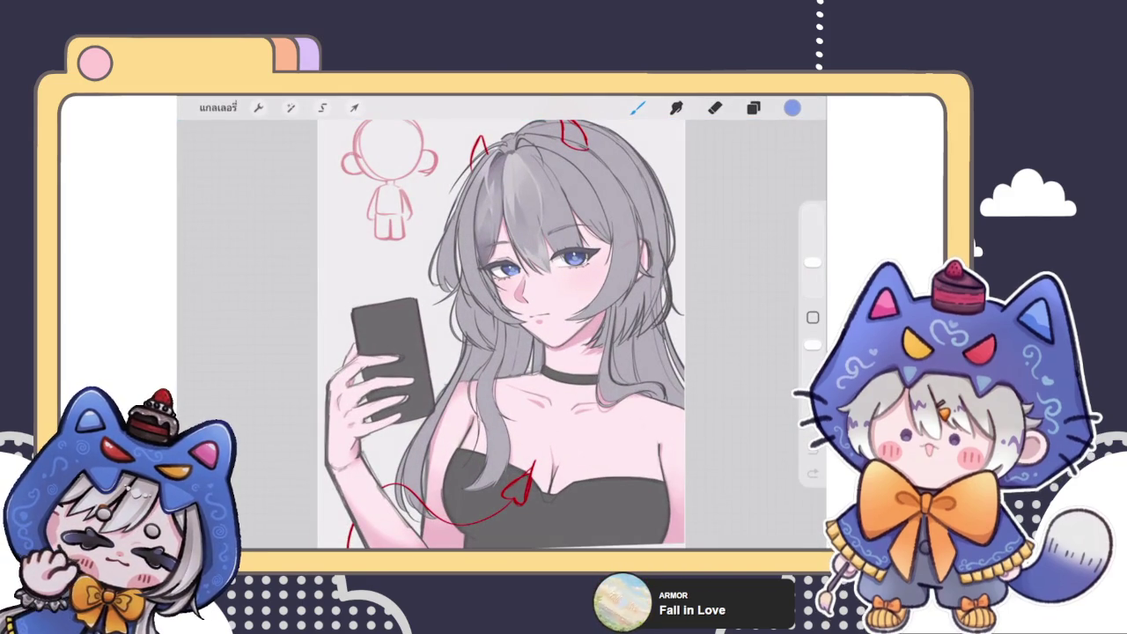
scroll(502, 335, down, 3)
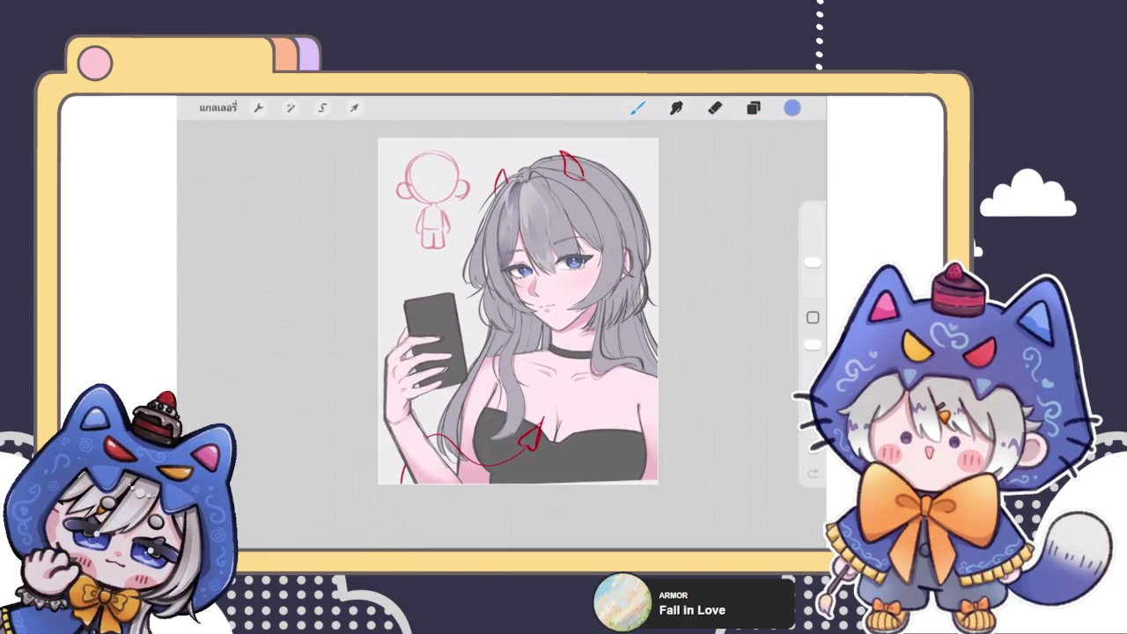
scroll(514, 332, up, 3)
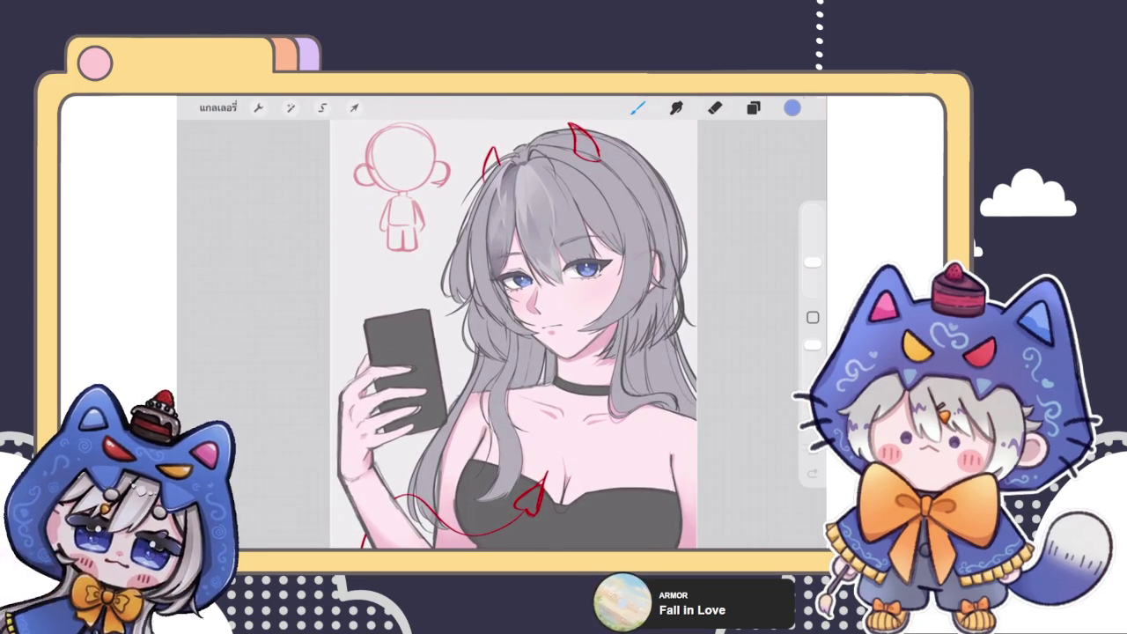
click(217, 108)
click(201, 114)
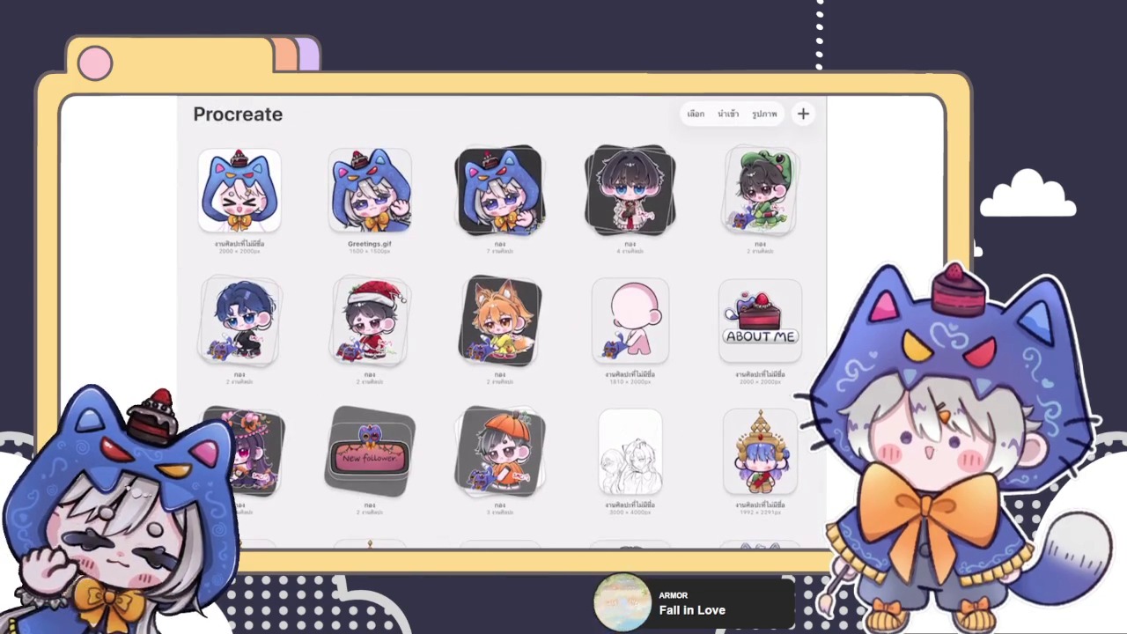
click(629, 452)
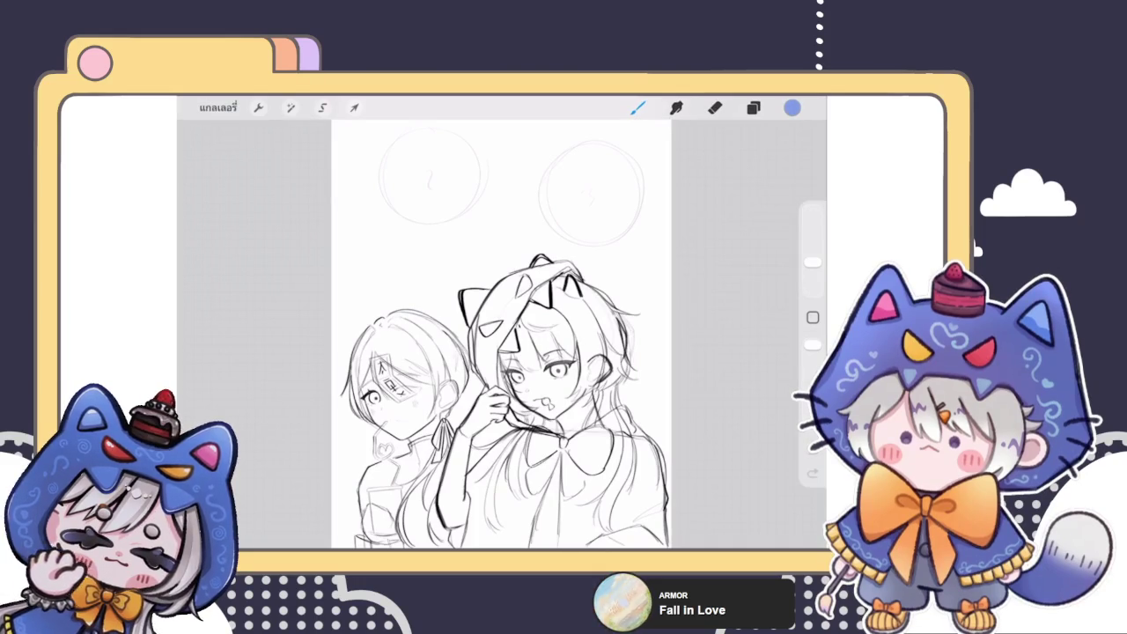
click(217, 107)
scroll(501, 352, down, 3)
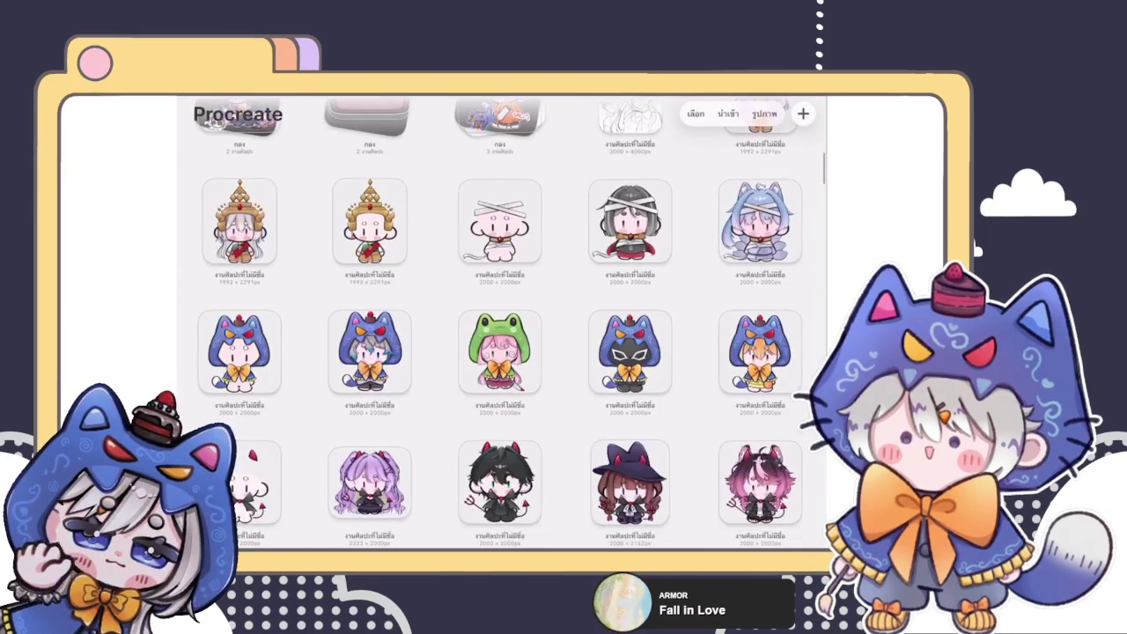
scroll(502, 323, down, 5)
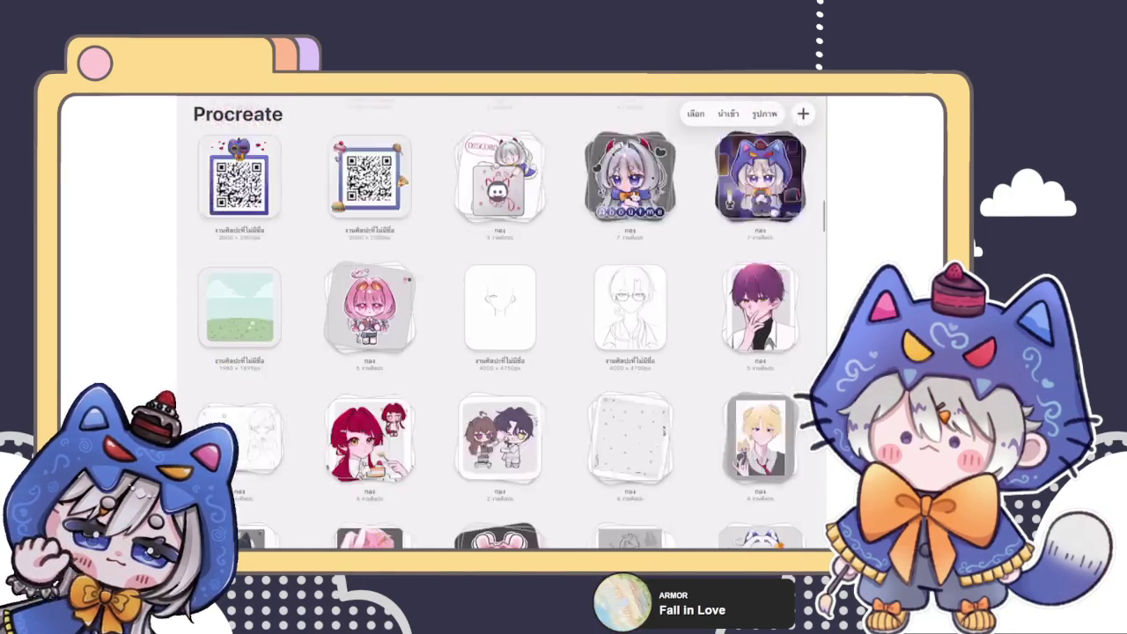
scroll(501, 323, down, 3)
scroll(502, 324, down, 3)
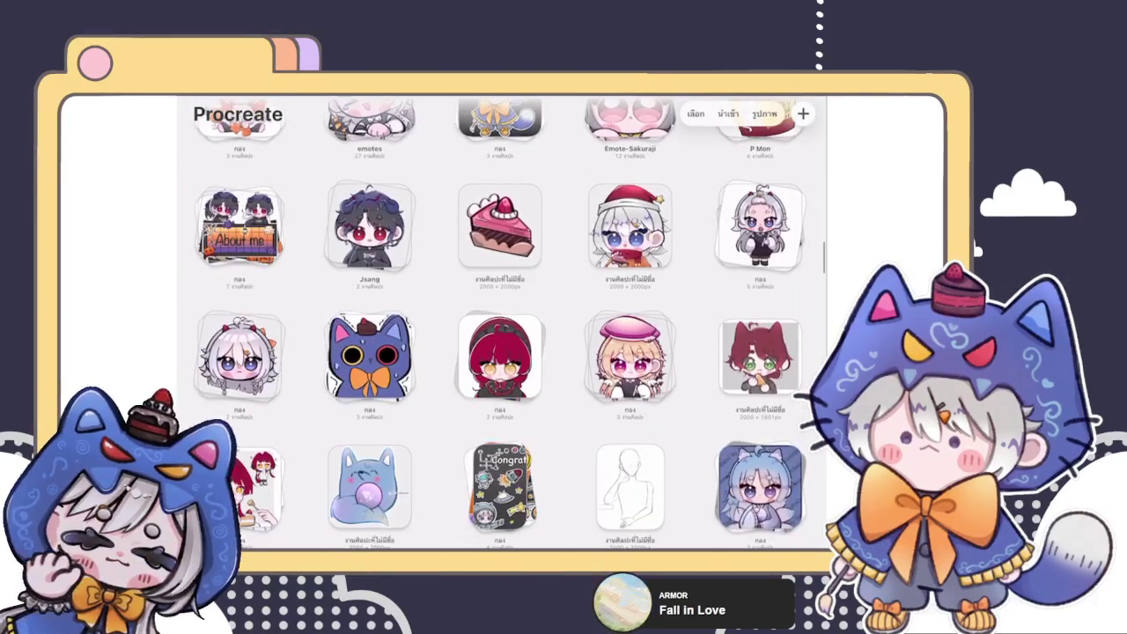
scroll(502, 325, down, 10)
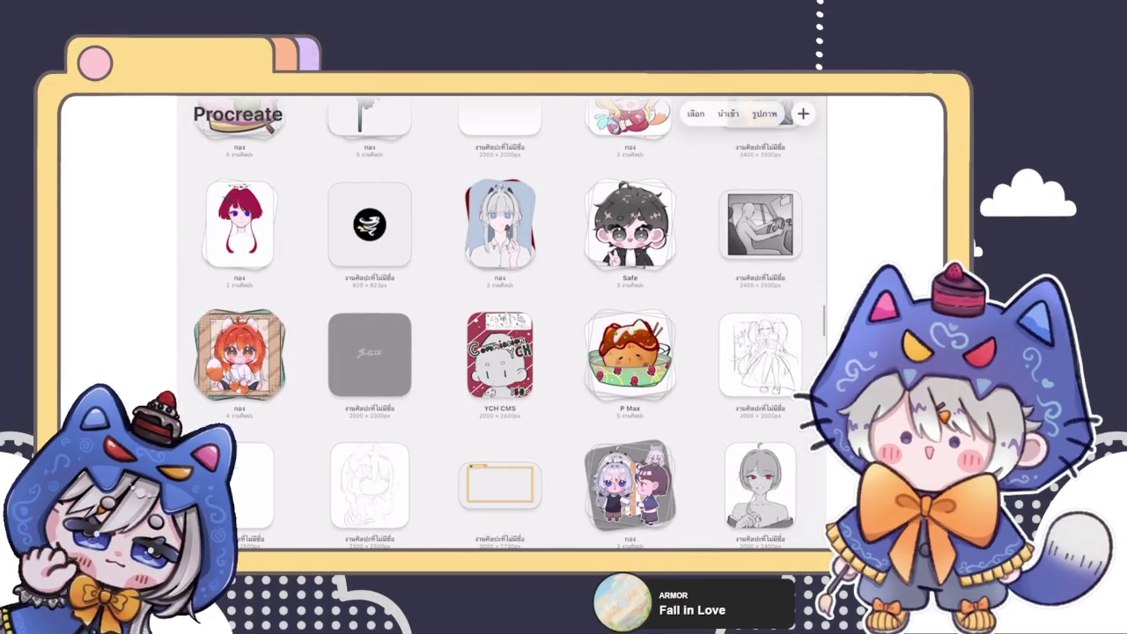
scroll(501, 326, down, 5)
scroll(501, 326, down, 10)
scroll(502, 326, down, 10)
scroll(502, 326, down, 10)
scroll(501, 326, down, 10)
scroll(502, 325, up, 15)
scroll(501, 325, up, 5)
scroll(501, 326, down, 3)
scroll(502, 326, down, 3)
scroll(502, 326, down, 3)
scroll(501, 326, down, 3)
scroll(502, 326, up, 3)
scroll(502, 325, up, 1)
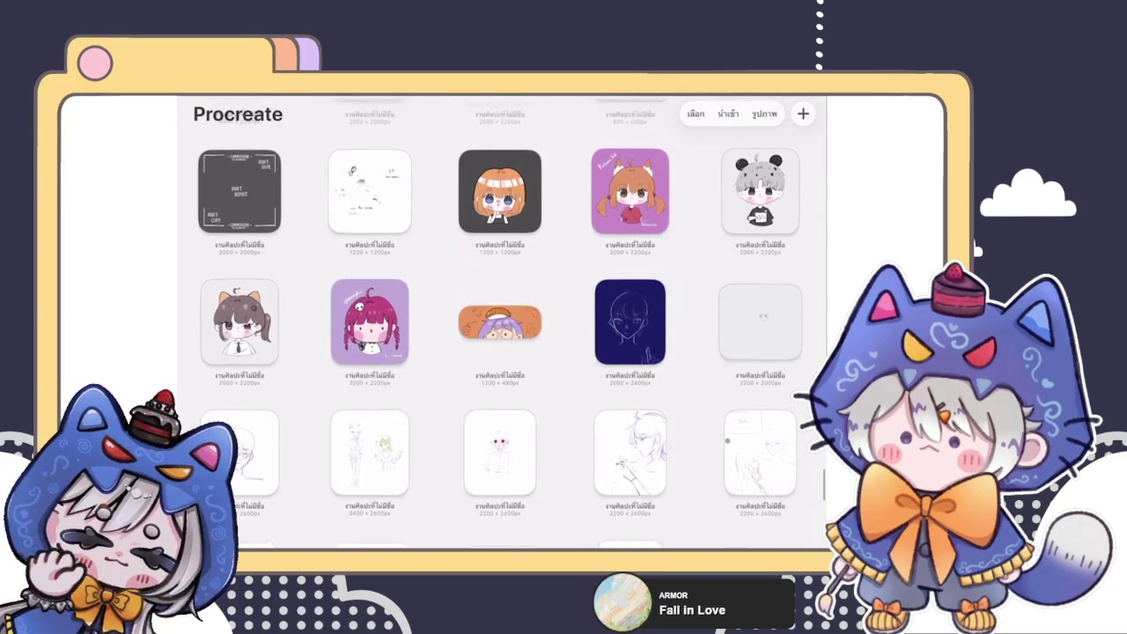
scroll(502, 326, up, 2)
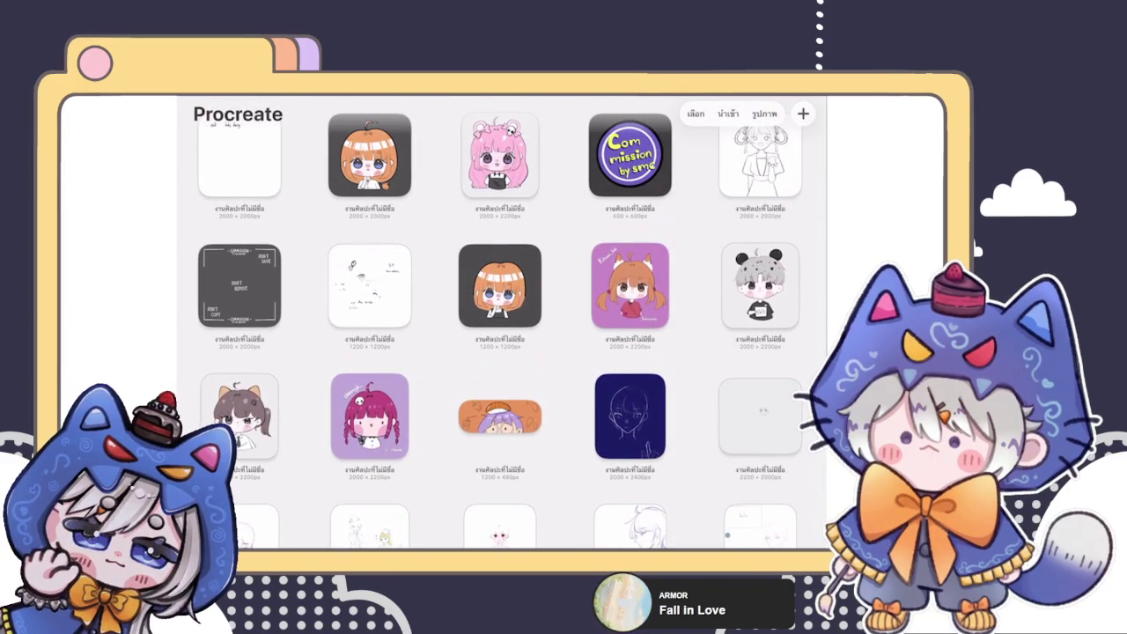
scroll(502, 326, up, 10)
scroll(502, 326, up, 1)
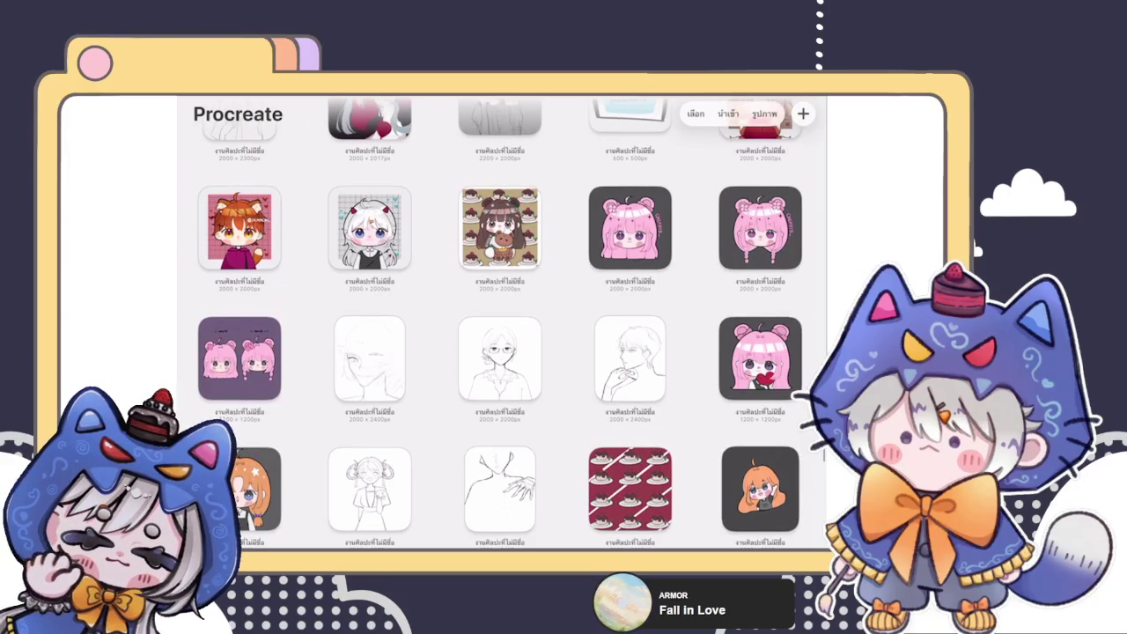
scroll(502, 325, up, 2)
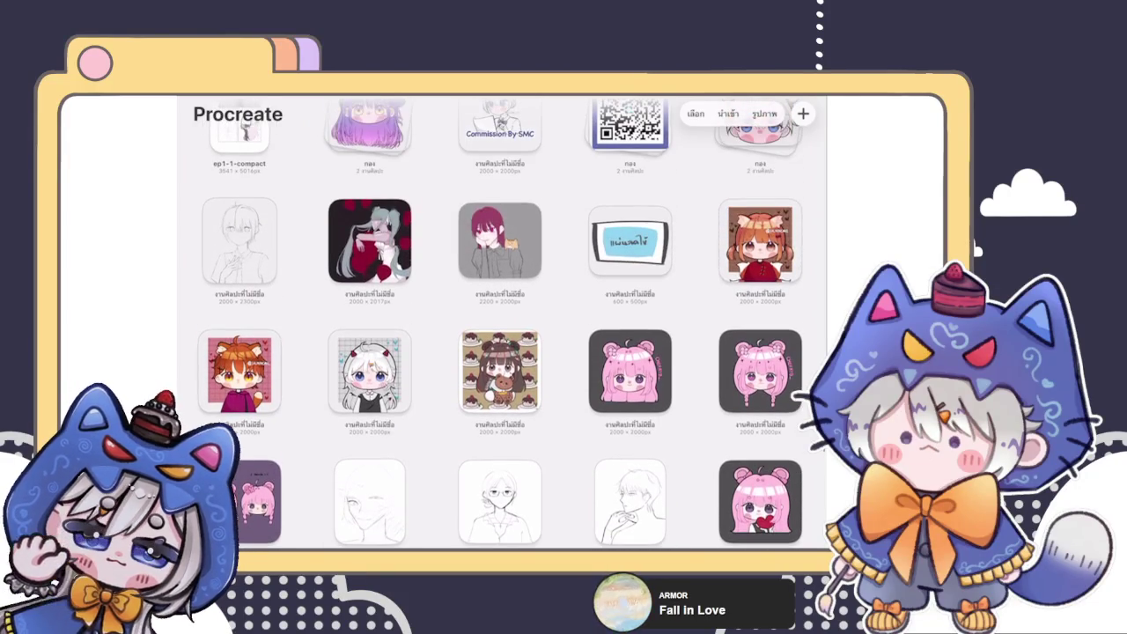
scroll(502, 326, up, 2)
scroll(502, 325, up, 2)
scroll(501, 326, up, 1)
scroll(501, 326, up, 5)
scroll(501, 326, up, 5)
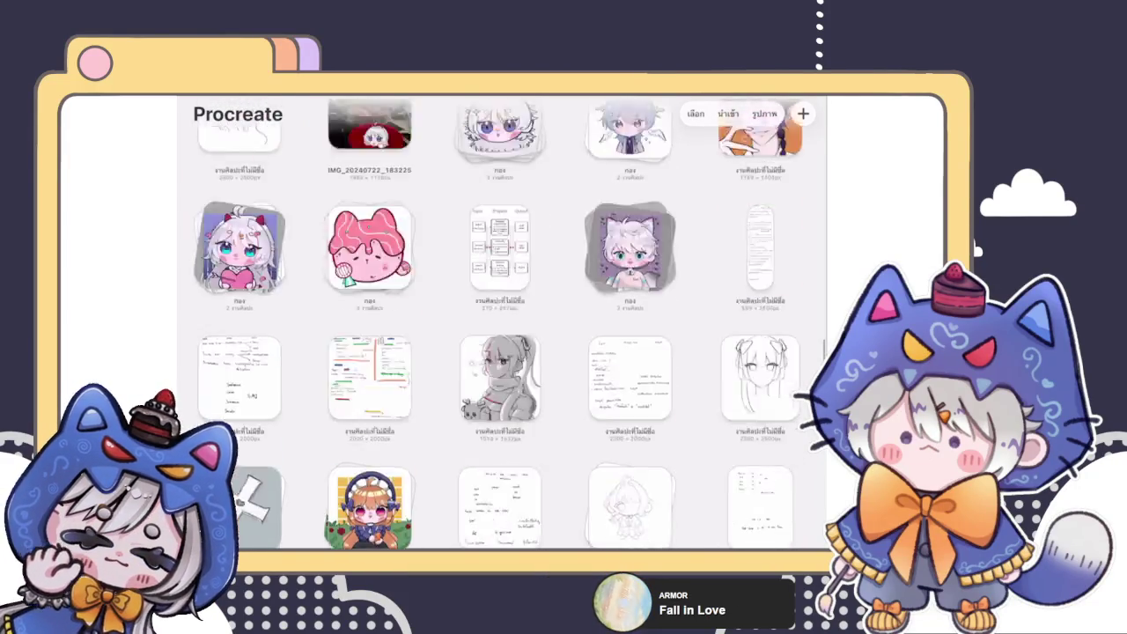
scroll(510, 339, up, 5)
scroll(511, 339, up, 5)
scroll(510, 339, up, 3)
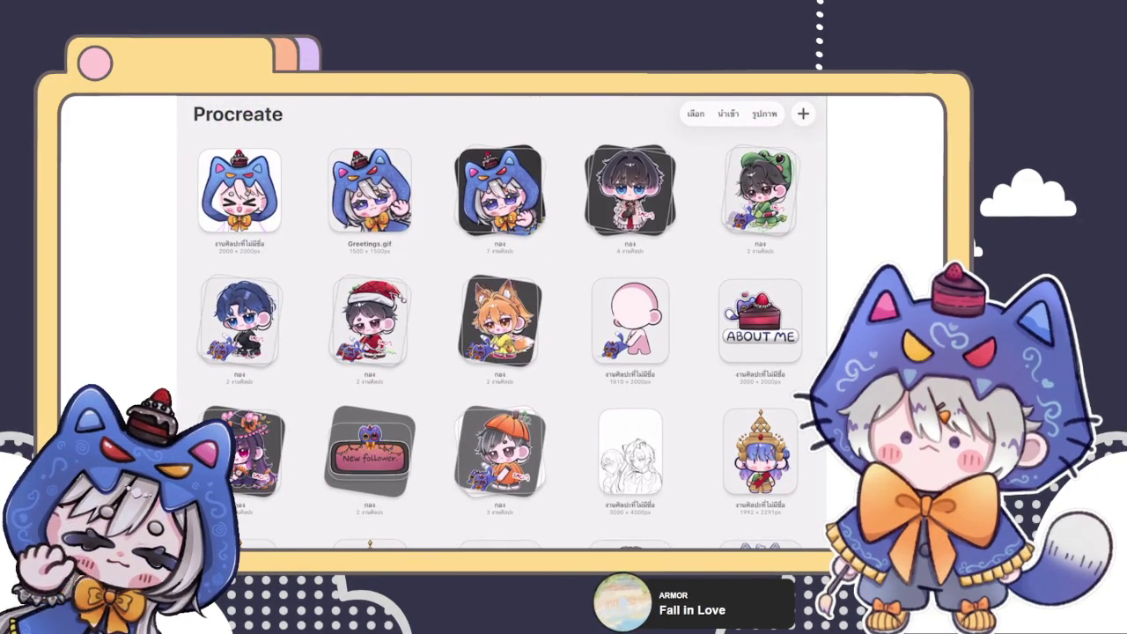
click(239, 189)
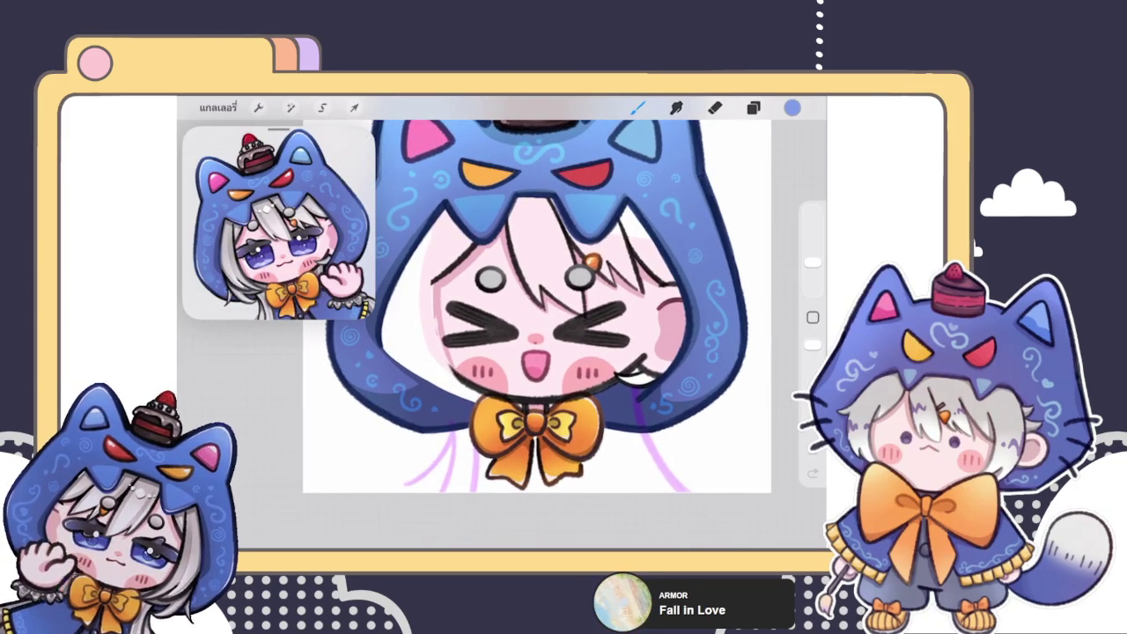
- Bring up the emote's Layers panel and scroll through the layer list
click(752, 107)
click(753, 107)
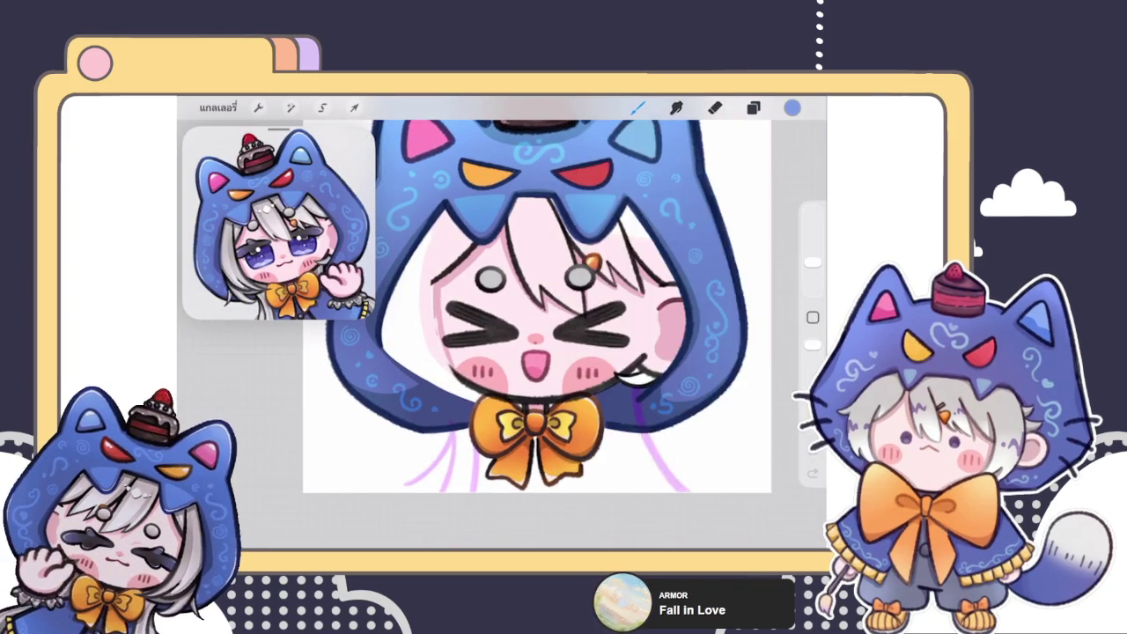
click(753, 107)
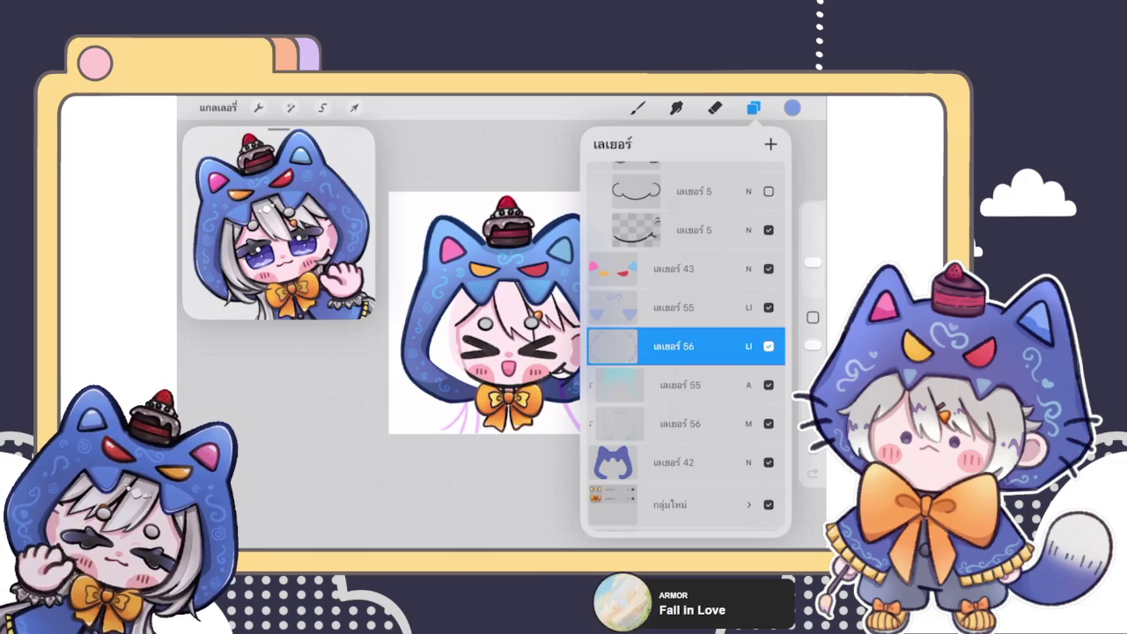
scroll(484, 312, up, 2)
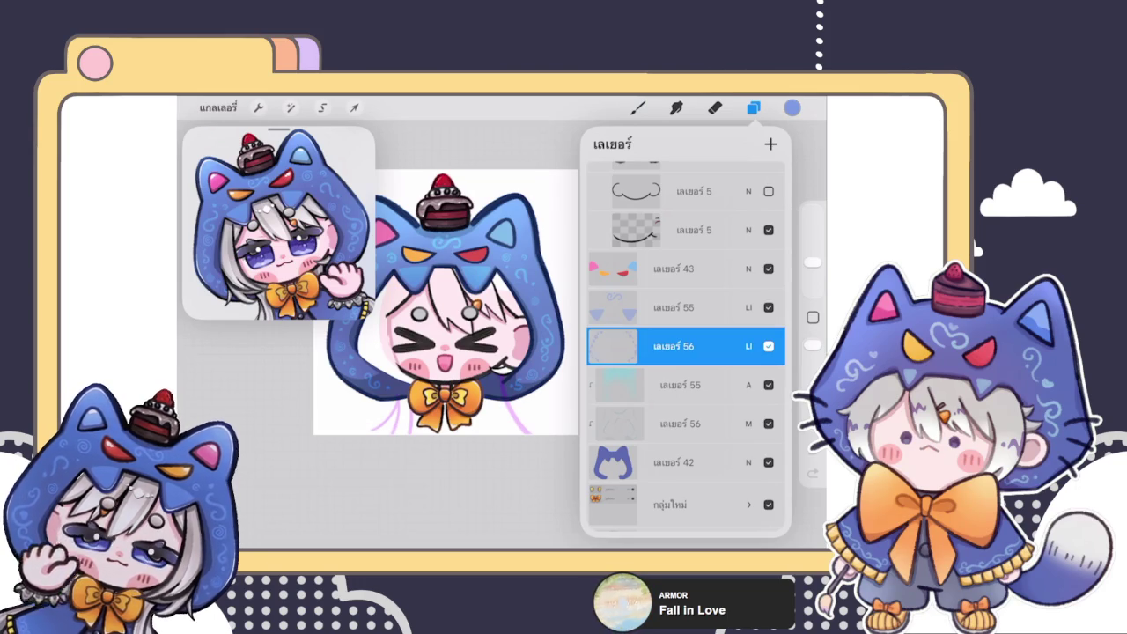
scroll(686, 343, down, 3)
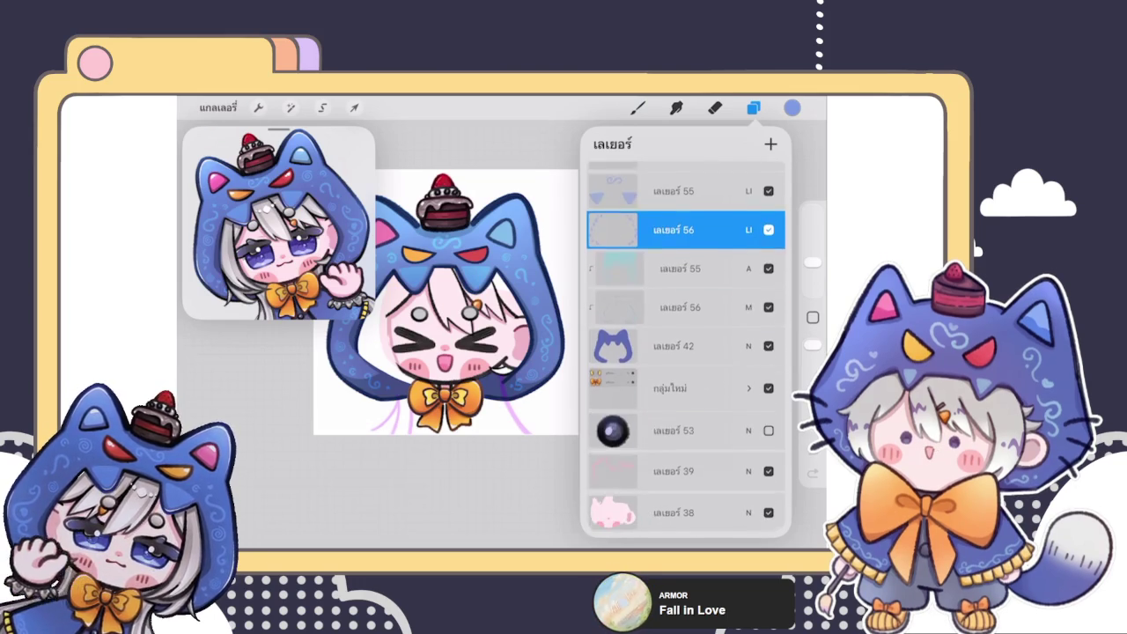
- Select hood layers 55, 56, 55, 56 and 42 and group them
click(686, 195)
drag(651, 235, 722, 234)
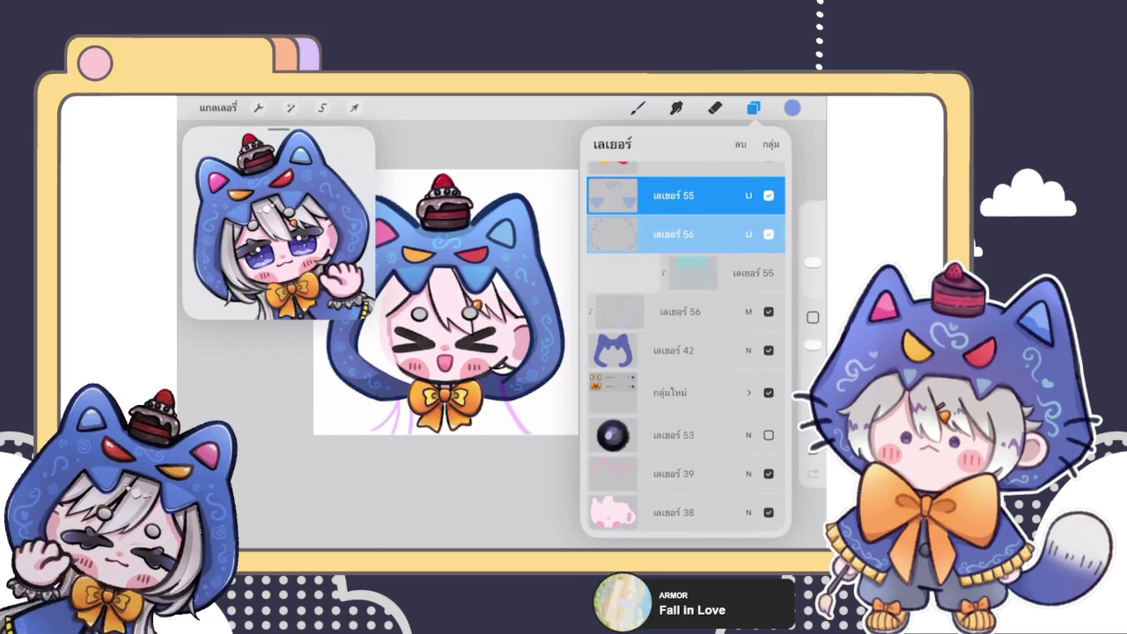
drag(652, 273, 722, 272)
drag(652, 311, 722, 311)
drag(652, 350, 722, 351)
click(749, 144)
- Expand the new group, select layer 43, and return to the canvas
click(748, 189)
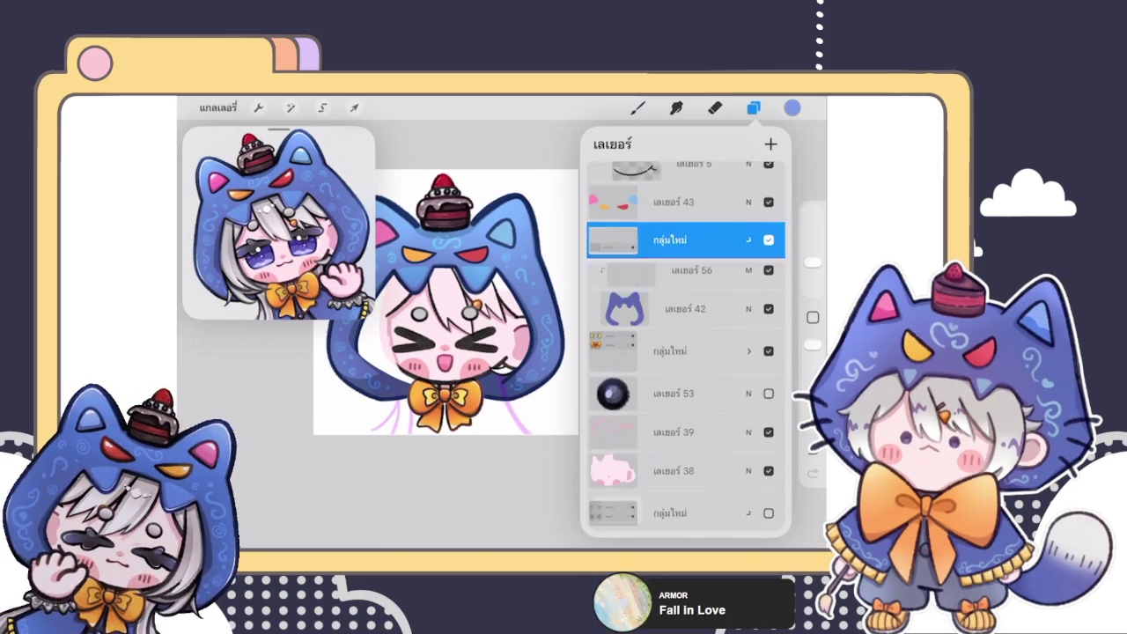
click(748, 266)
click(673, 224)
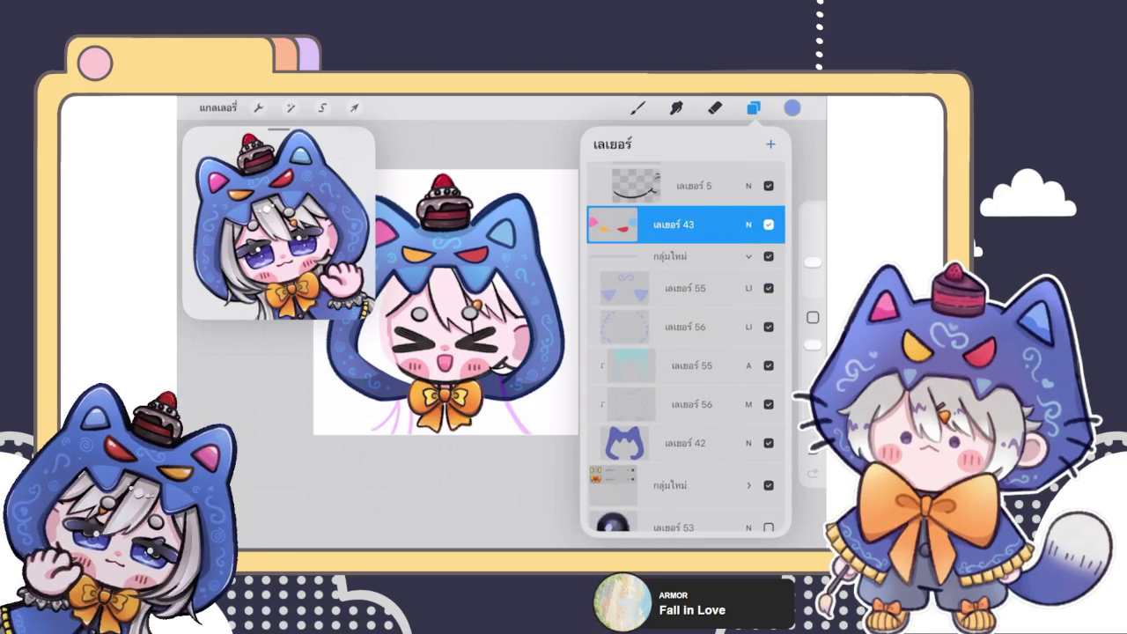
click(621, 225)
click(493, 493)
click(637, 108)
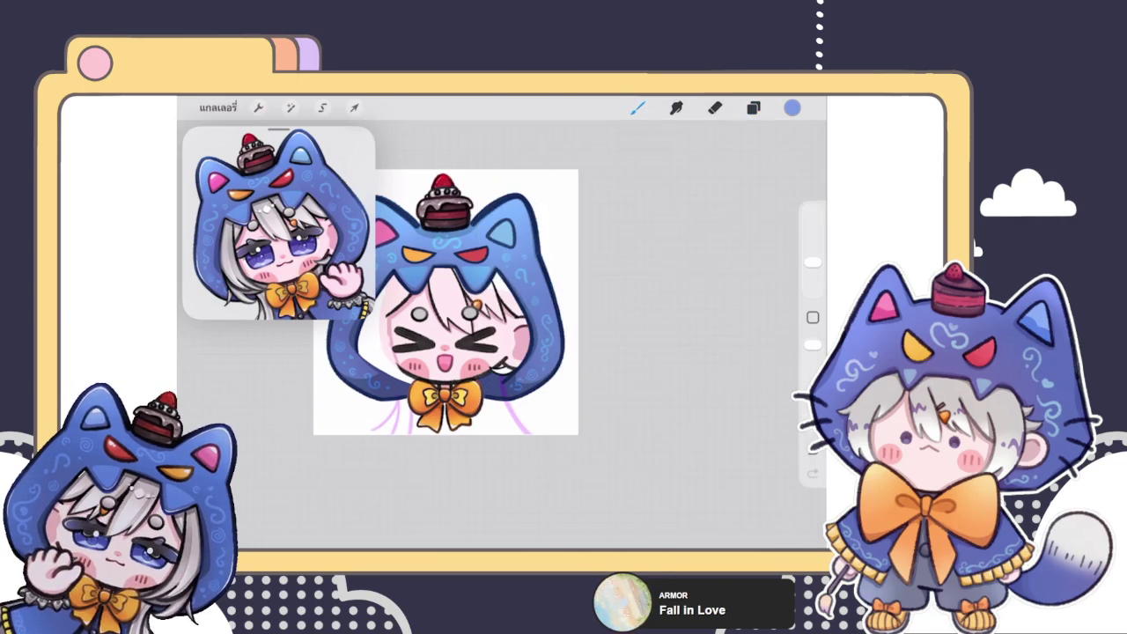
- Choose a shading brush from the Brush Library and sample the eye's red
scroll(463, 246, up, 3)
scroll(463, 247, up, 3)
scroll(463, 246, up, 3)
scroll(463, 246, up, 2)
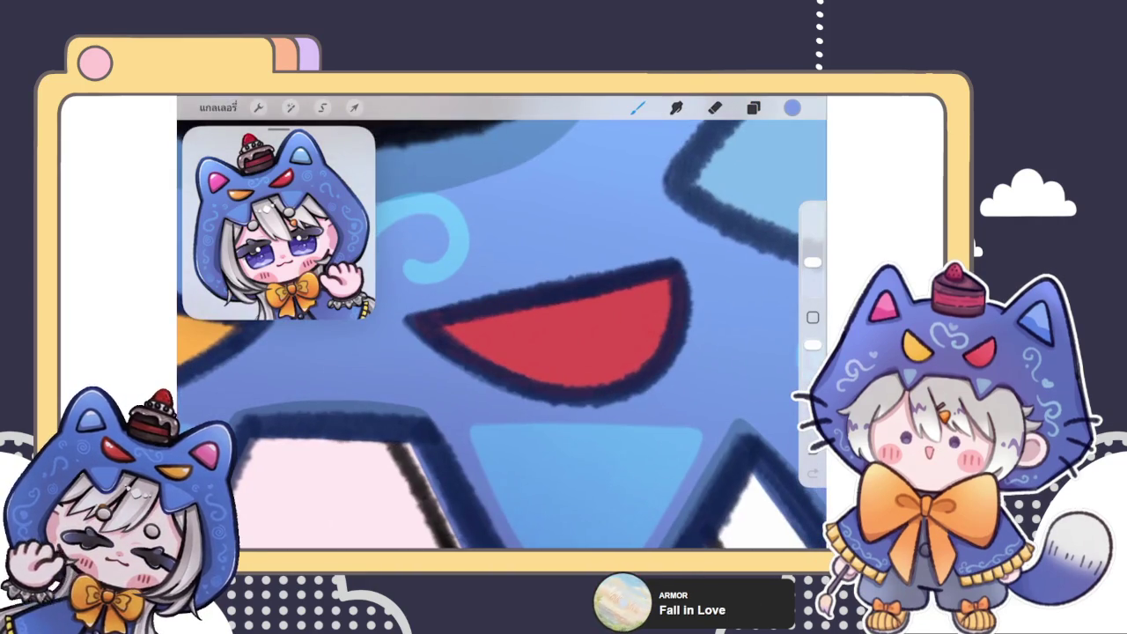
click(638, 107)
click(682, 282)
click(637, 107)
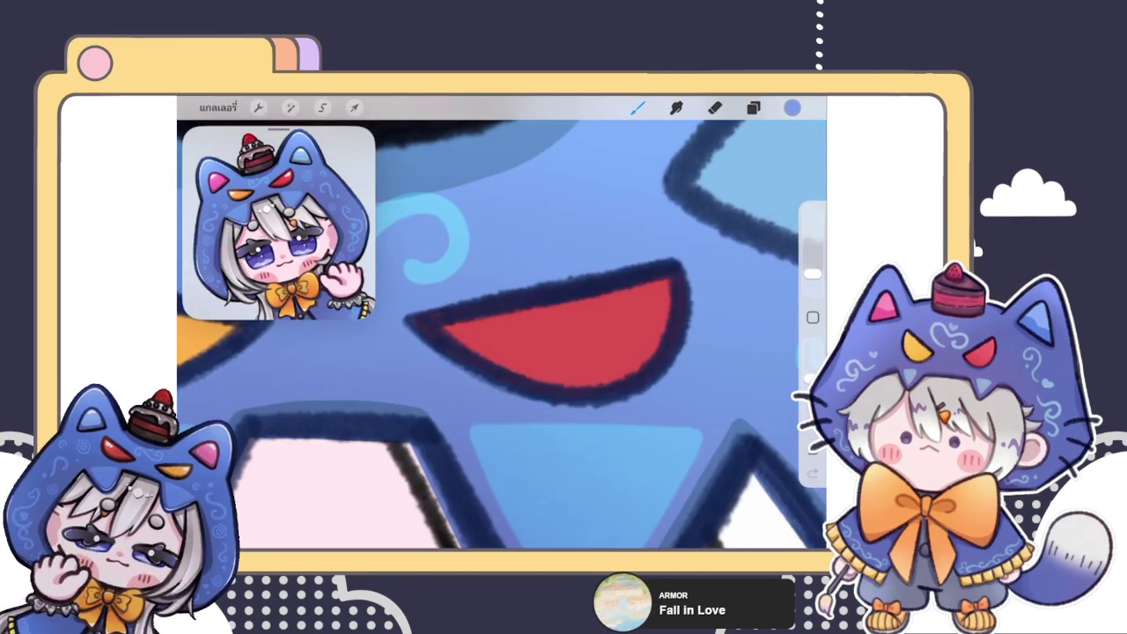
click(637, 108)
click(683, 329)
click(638, 108)
click(812, 317)
click(501, 324)
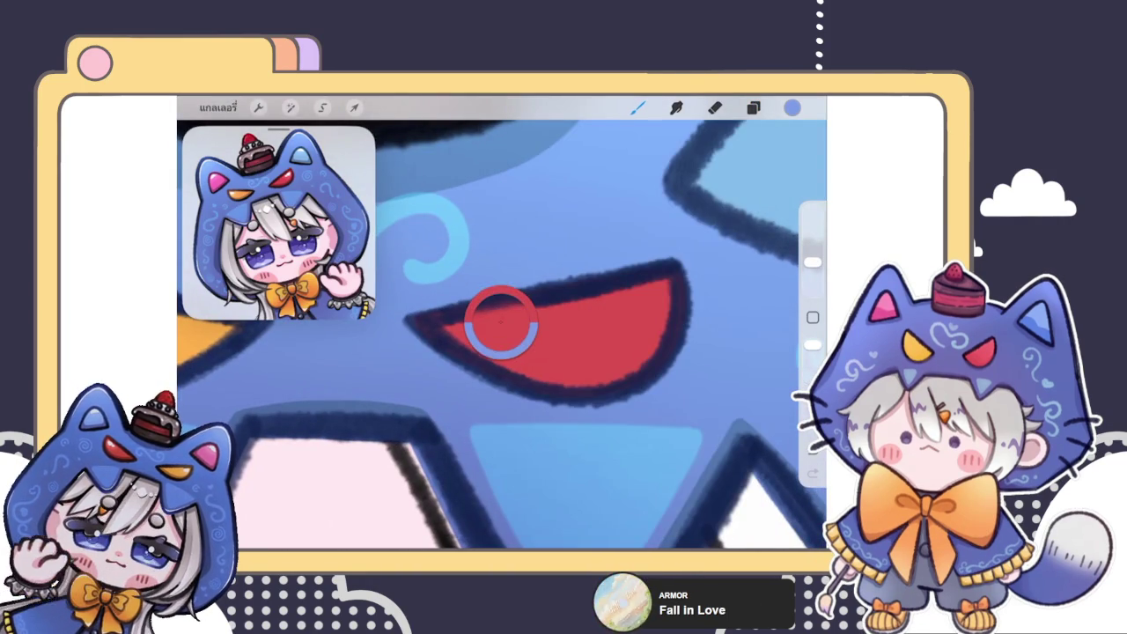
- Pick a shading colour and set a blend mode on layer 58
click(792, 108)
click(631, 260)
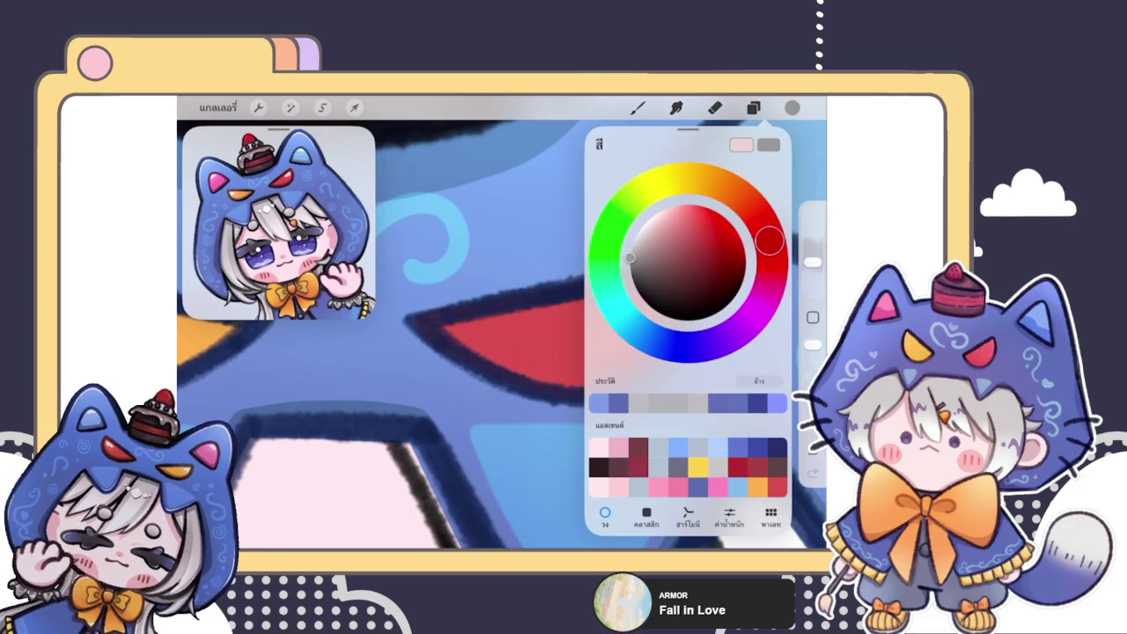
click(754, 108)
click(748, 346)
click(679, 428)
click(748, 346)
- Try darker red strokes across the red eye, undoing each attempt
mouse_move(525, 356)
mouse_down()
mouse_move(572, 320)
mouse_move(634, 326)
mouse_up()
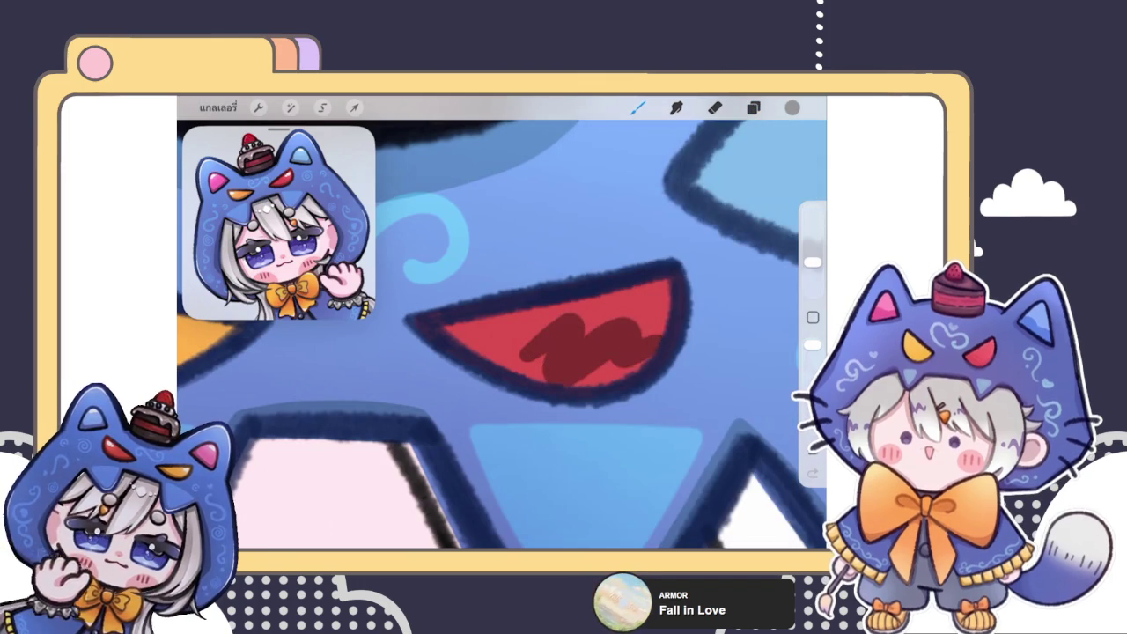
key(ctrl+z)
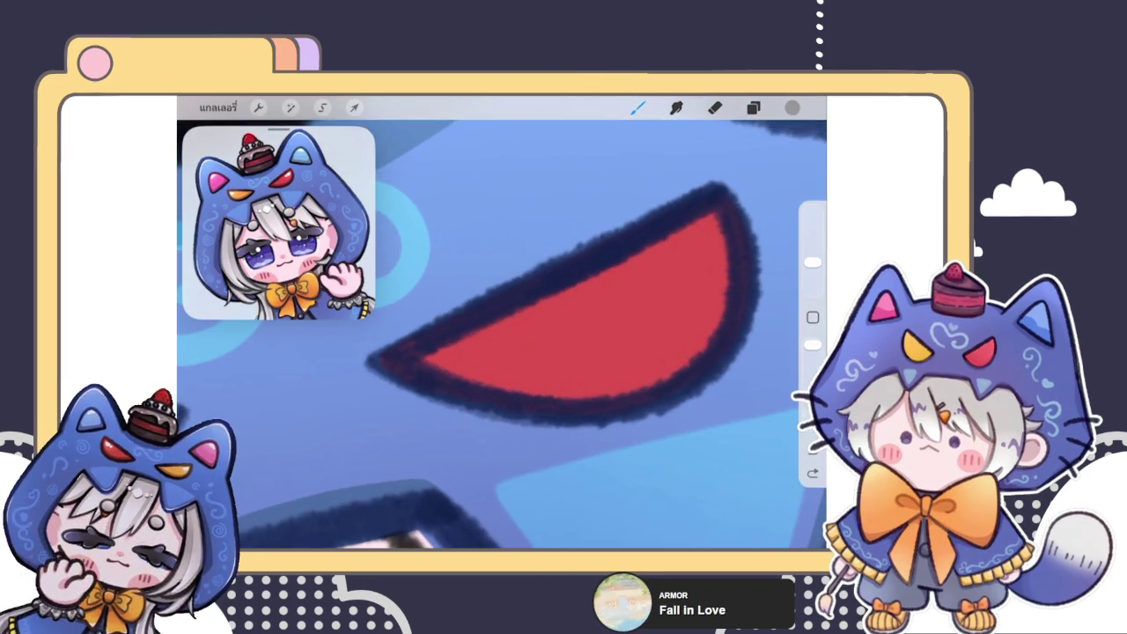
click(793, 108)
drag(641, 273, 630, 251)
drag(449, 361, 544, 335)
drag(651, 361, 726, 264)
key(ctrl+z)
- Paint a darker red band along the red eye's lower curve
scroll(502, 335, down, 3)
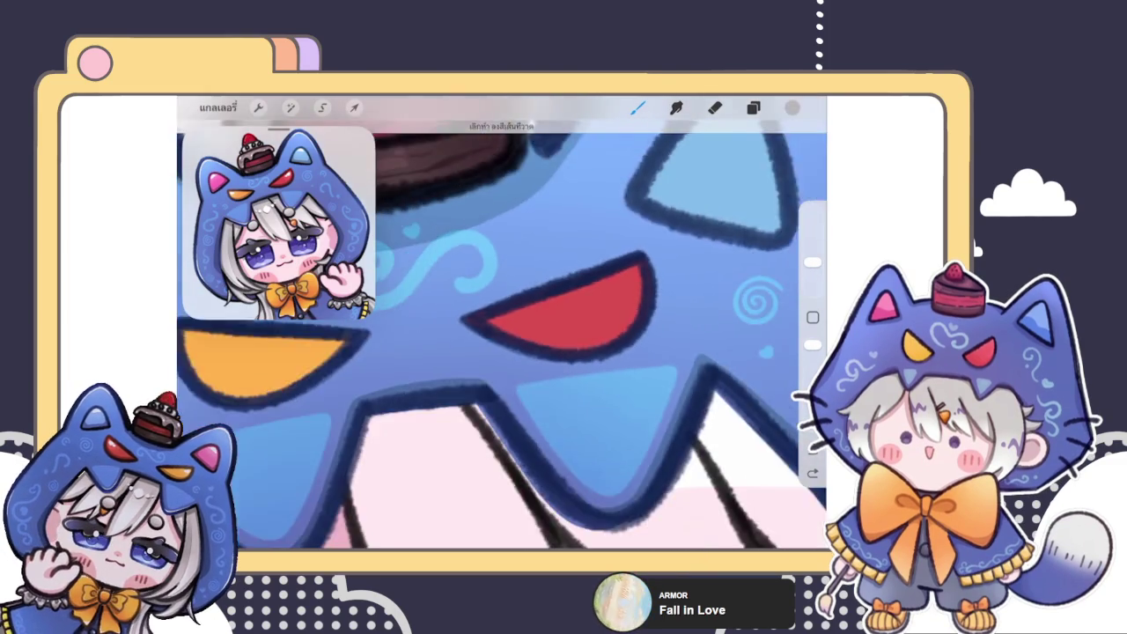
scroll(502, 334, up, 3)
mouse_move(437, 329)
mouse_down()
mouse_move(691, 339)
mouse_move(735, 254)
mouse_up()
key(ctrl+z)
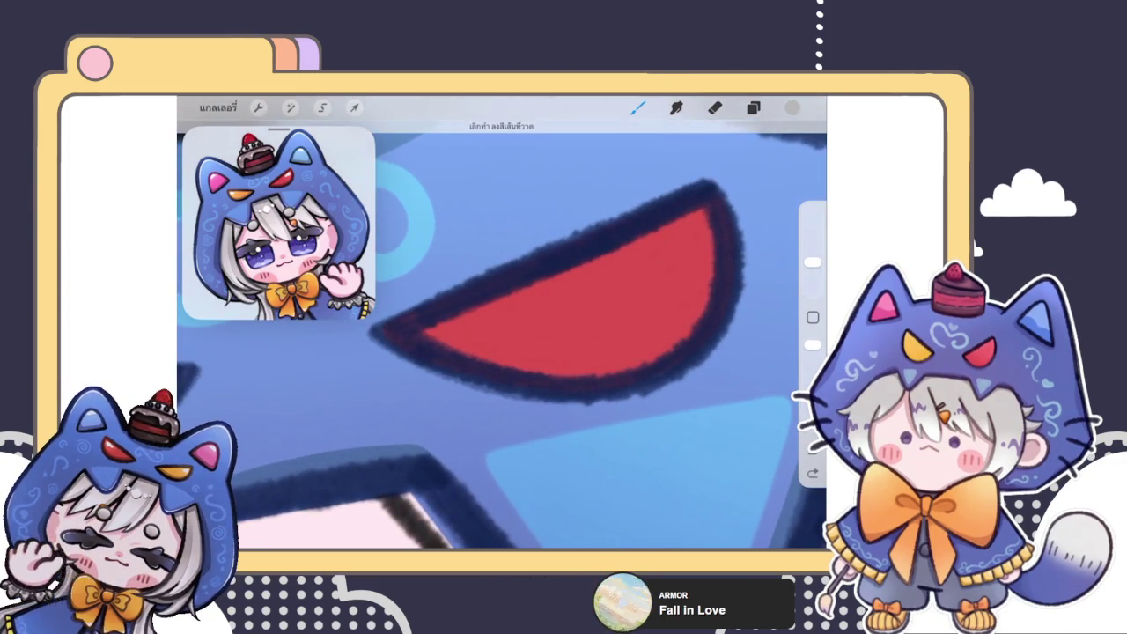
mouse_move(436, 327)
mouse_down()
mouse_move(509, 350)
mouse_move(633, 357)
mouse_move(709, 295)
mouse_move(734, 252)
mouse_up()
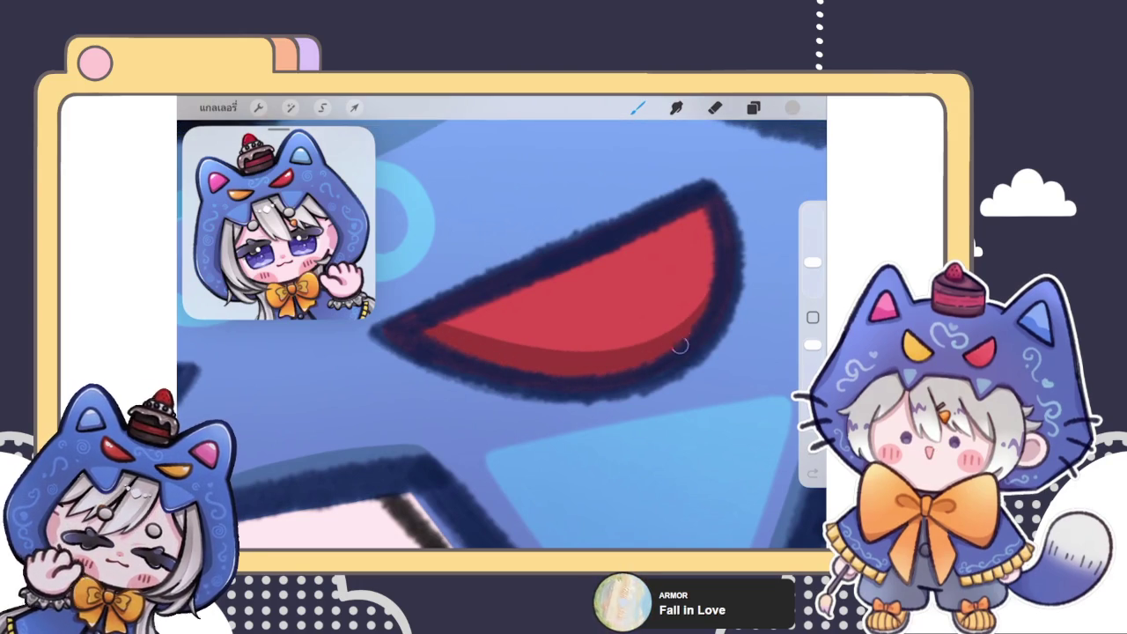
scroll(502, 334, down, 5)
scroll(501, 352, up, 1)
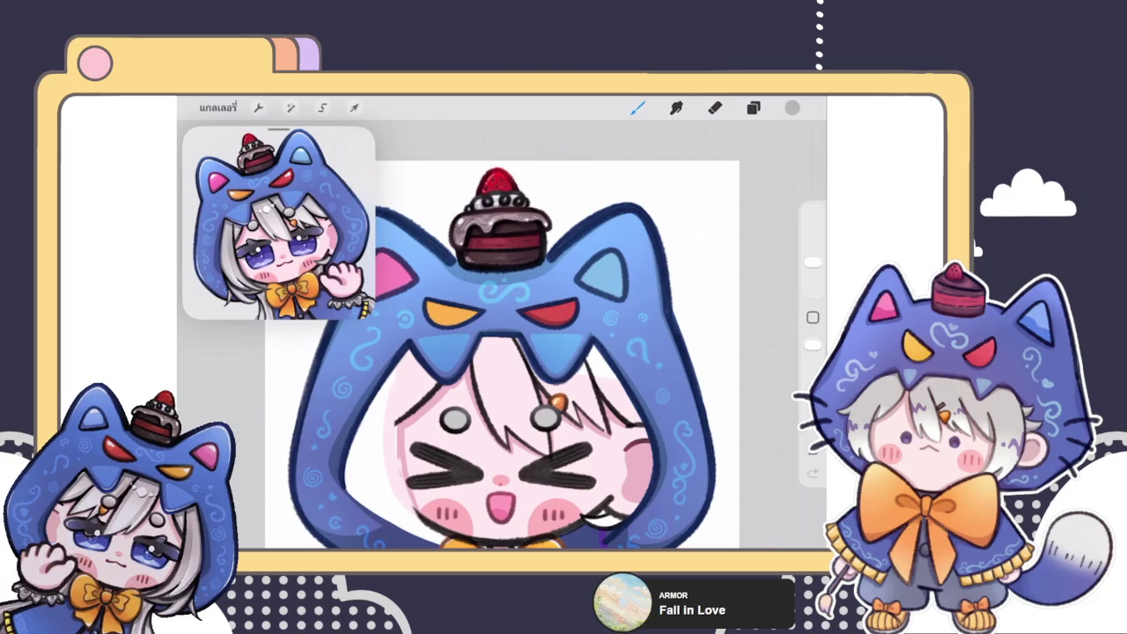
scroll(545, 313, up, 3)
scroll(546, 313, up, 3)
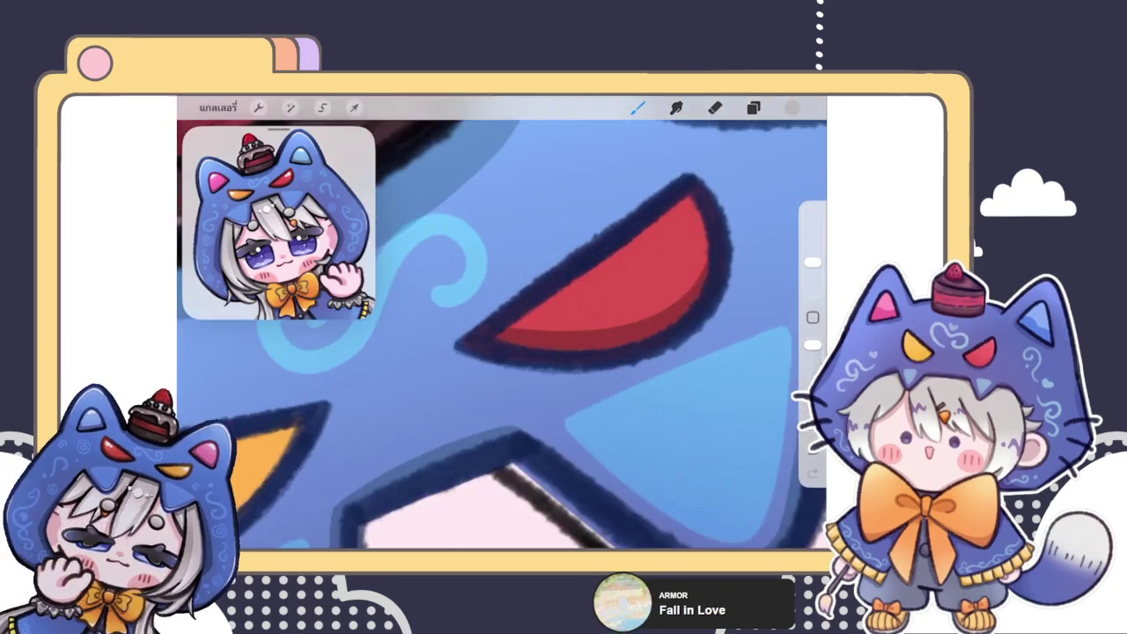
scroll(546, 312, up, 2)
scroll(528, 317, up, 1)
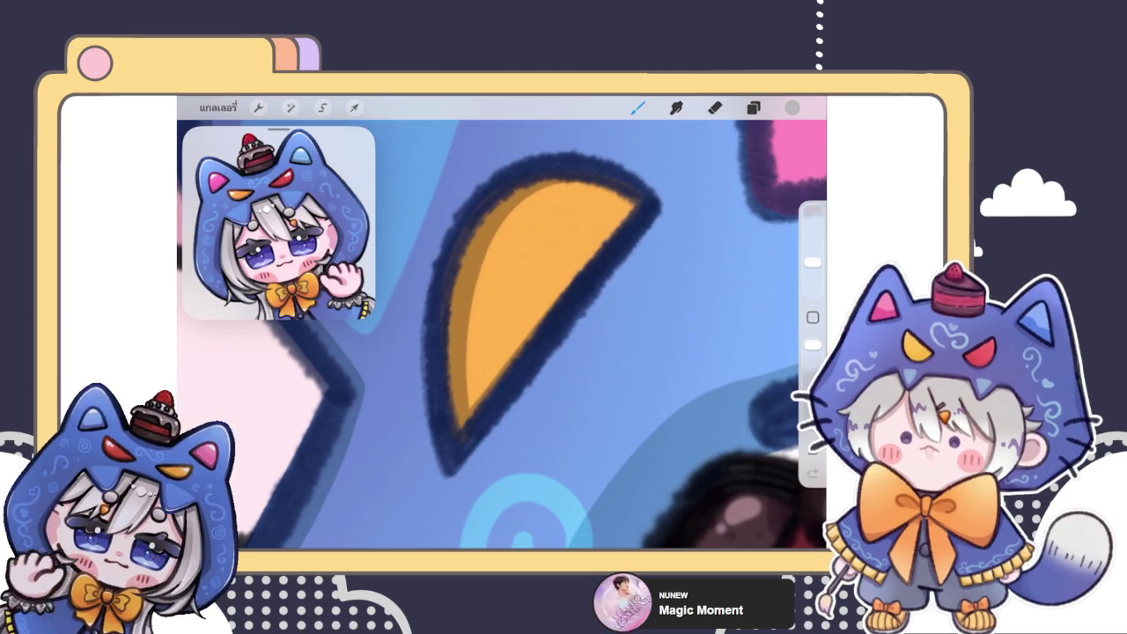
- Pan and zoom around the emote to review the coloured hood, cake, ears and eyes
scroll(533, 334, down, 5)
scroll(554, 387, down, 5)
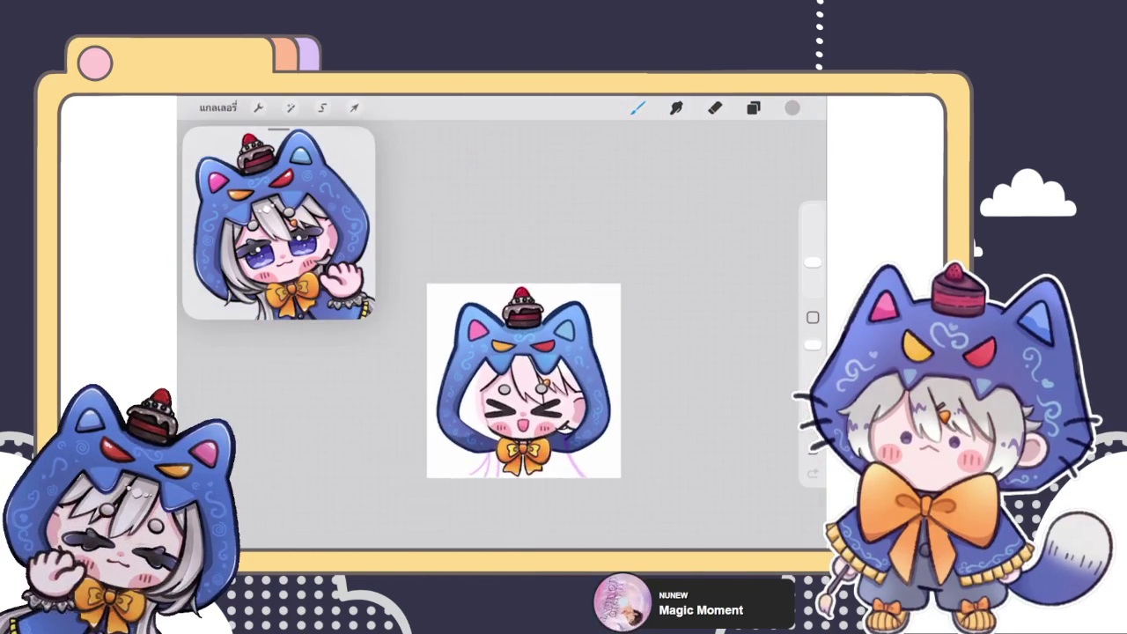
scroll(555, 388, up, 3)
scroll(555, 388, up, 2)
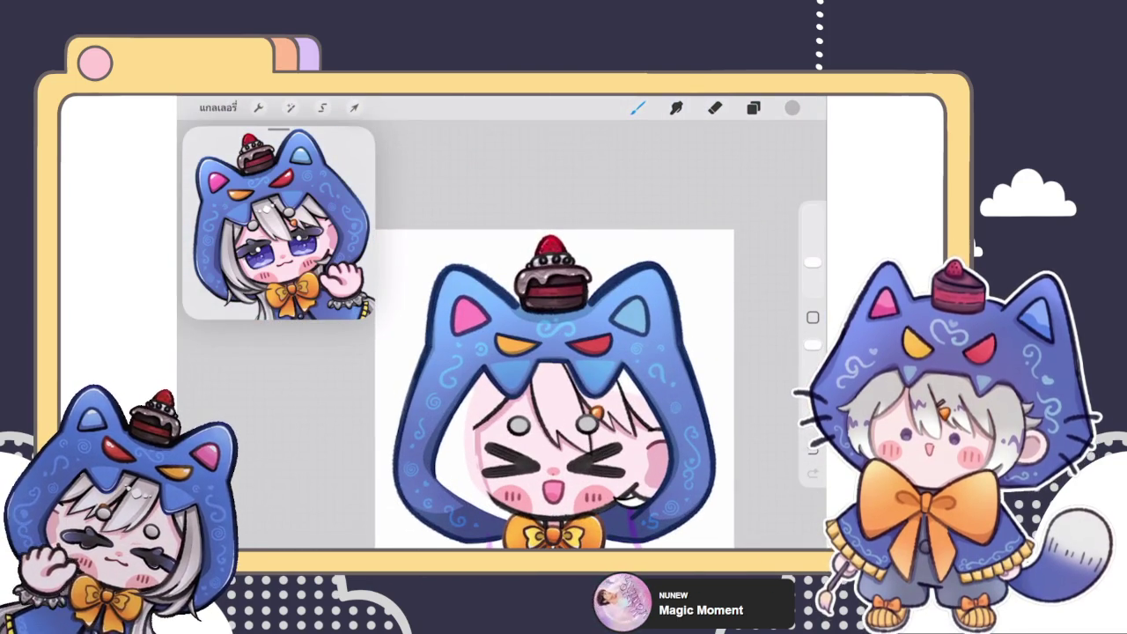
scroll(554, 387, up, 5)
scroll(555, 387, down, 6)
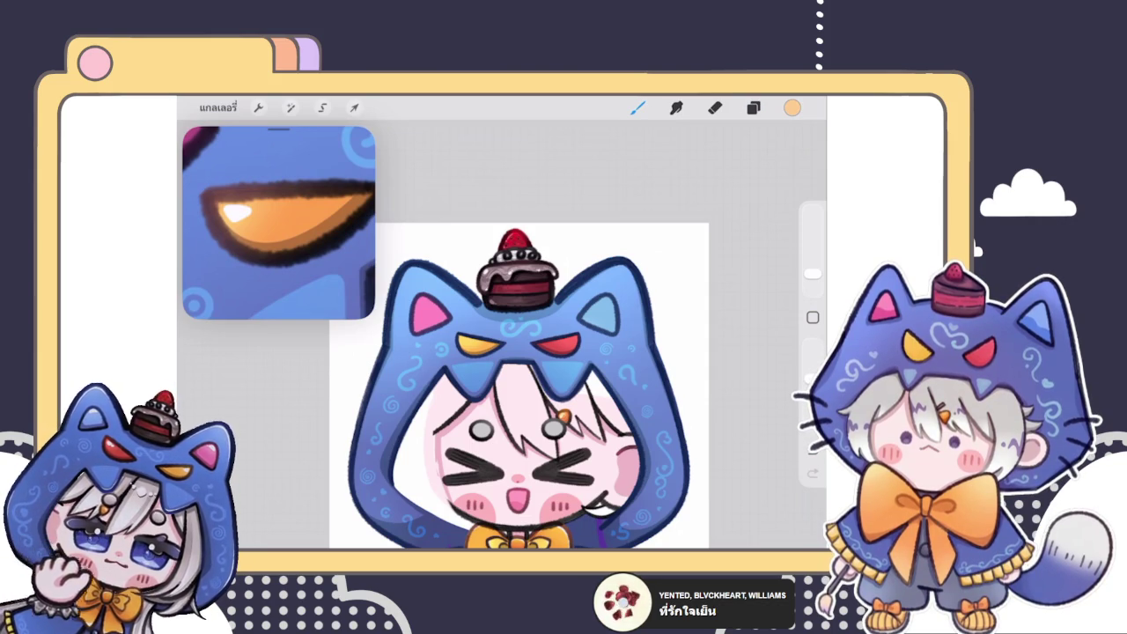
scroll(517, 376, down, 2)
scroll(511, 375, down, 2)
scroll(278, 222, down, 3)
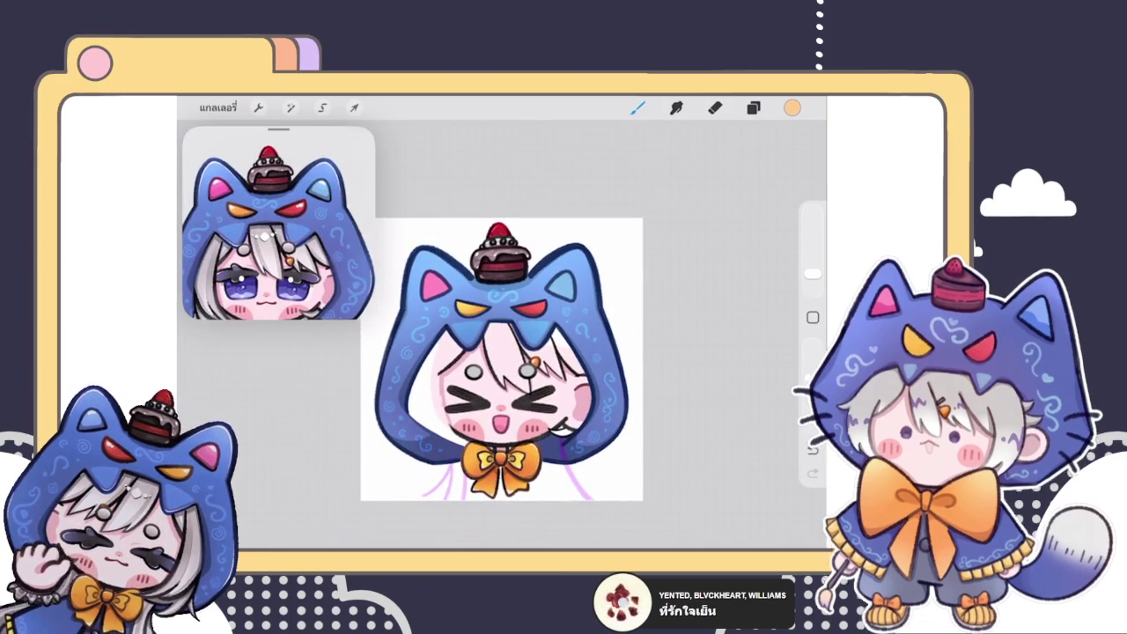
scroll(278, 222, down, 2)
scroll(279, 222, down, 2)
scroll(278, 222, down, 2)
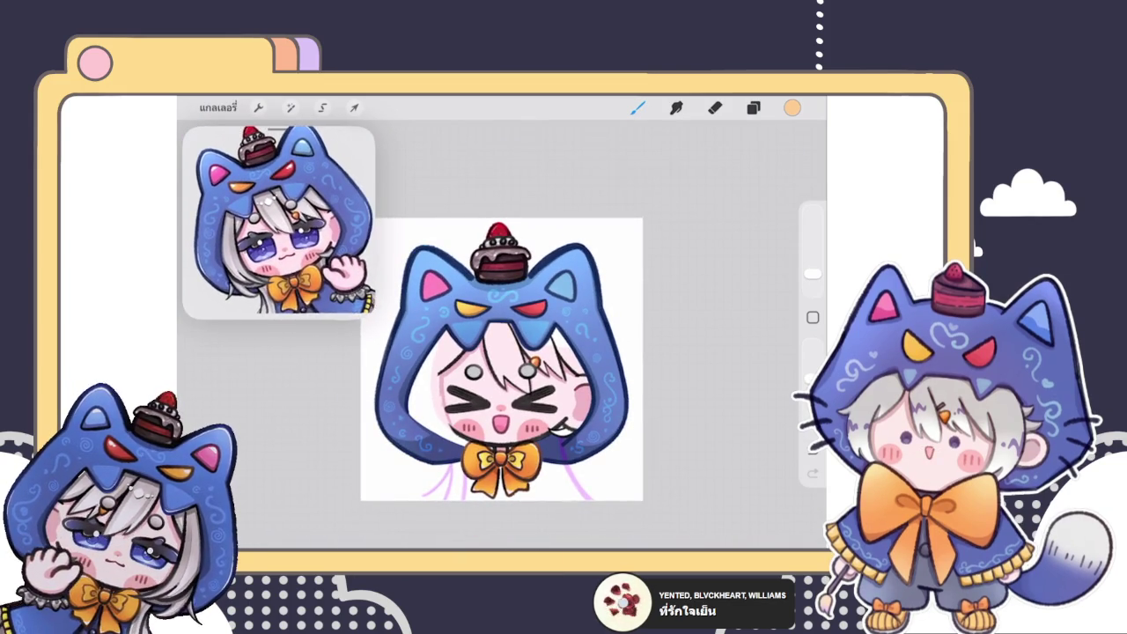
scroll(278, 222, up, 2)
scroll(278, 221, up, 1)
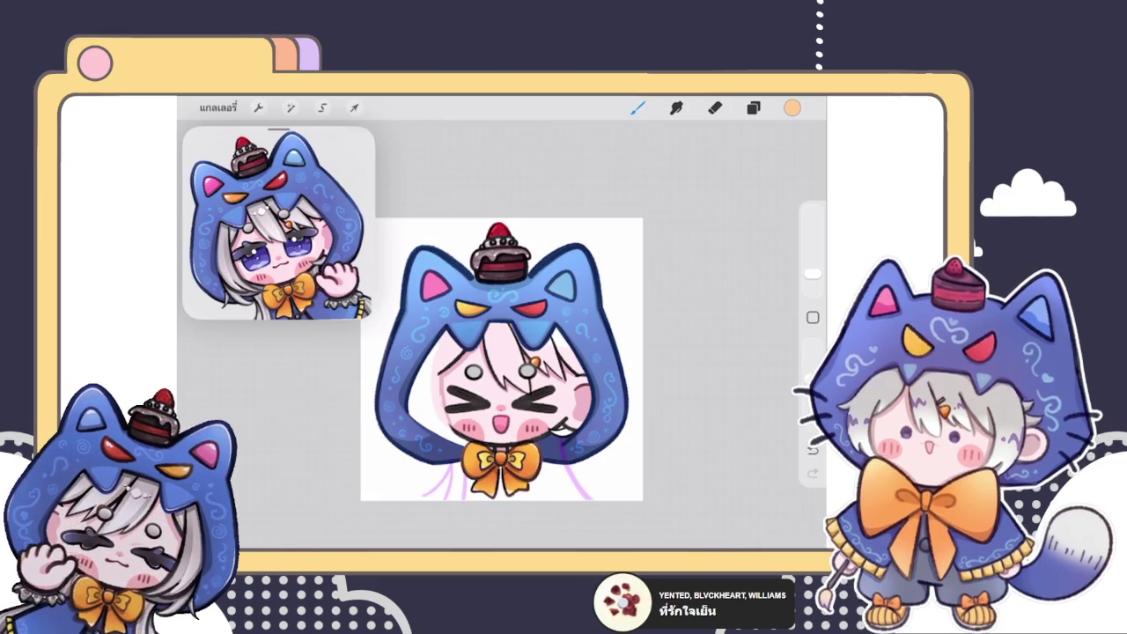
click(752, 108)
click(752, 107)
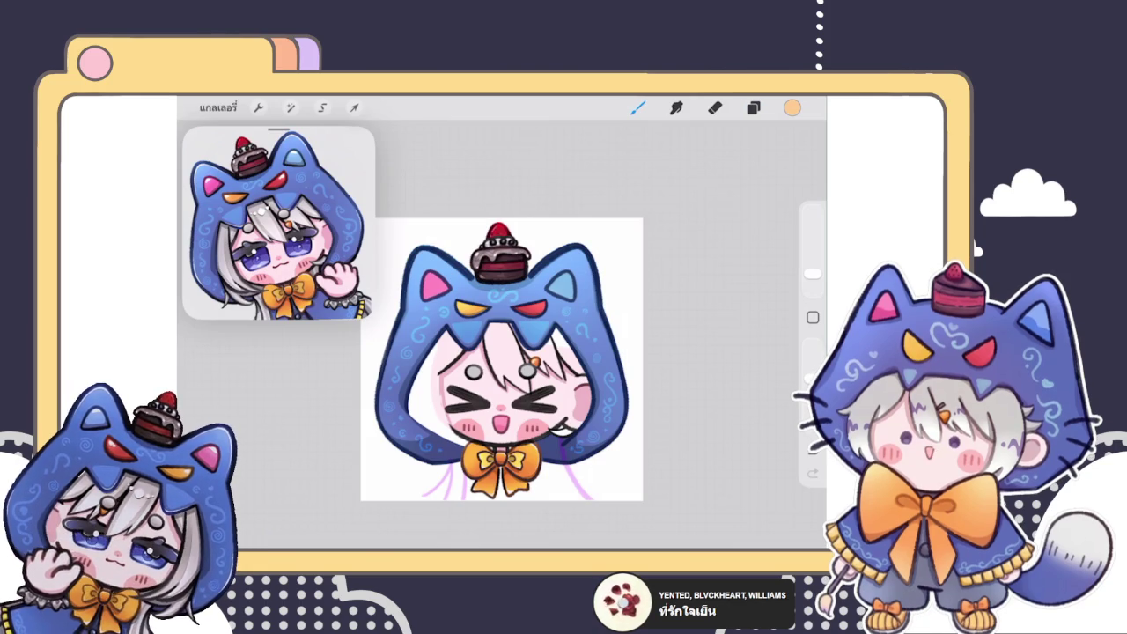
- Switch to layer 58 and choose a darker pink for ear shading
click(752, 107)
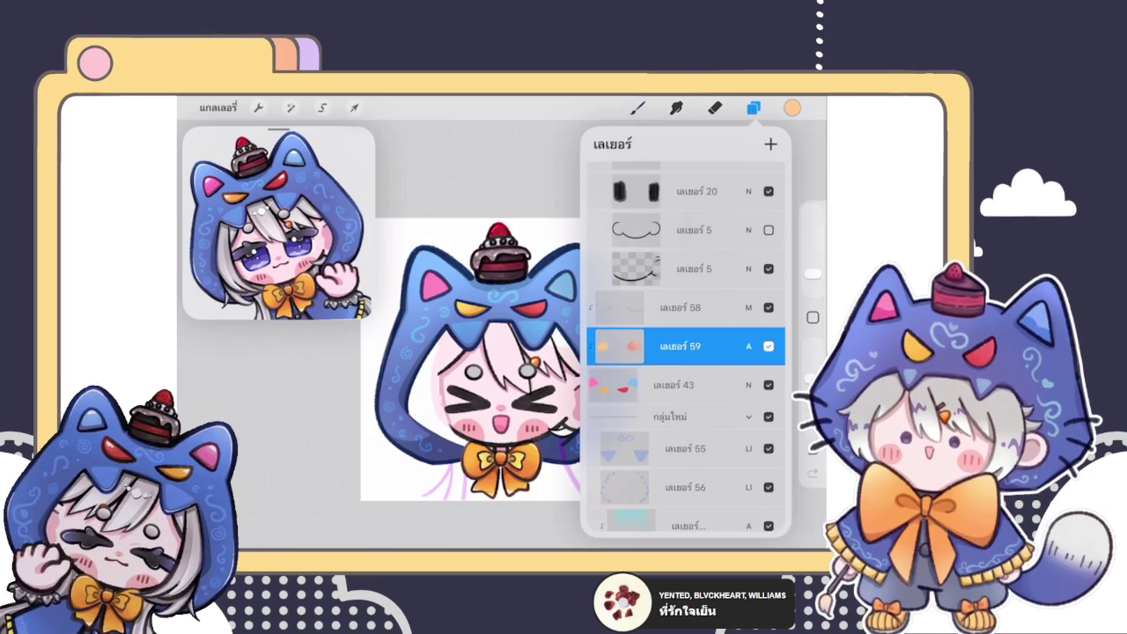
click(637, 108)
scroll(491, 361, up, 2)
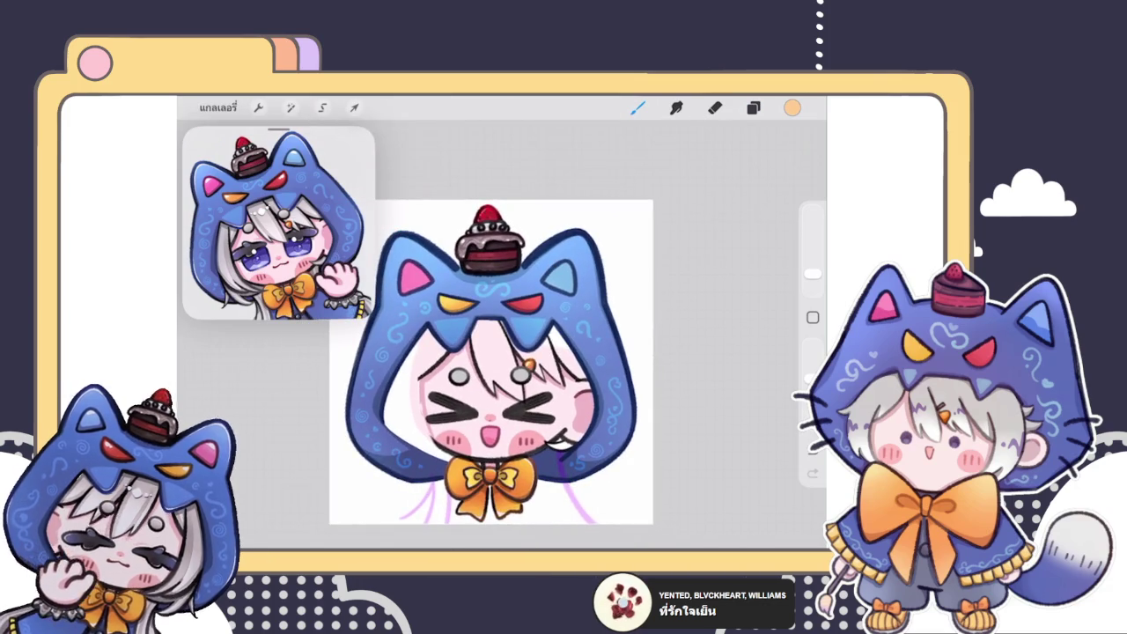
scroll(523, 361, up, 3)
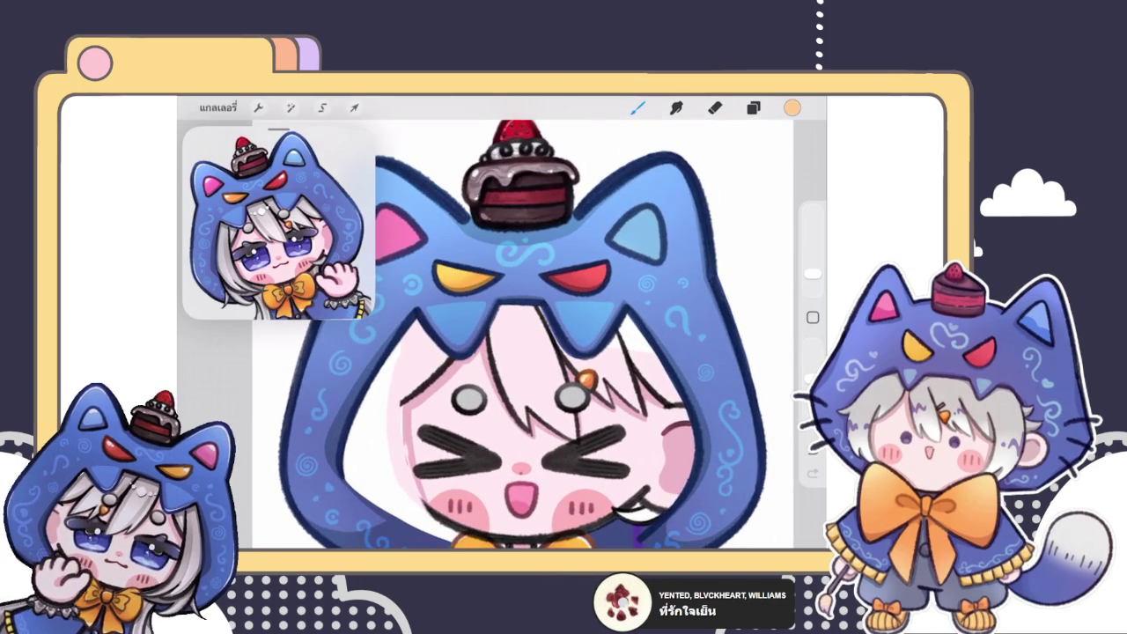
scroll(352, 228, up, 5)
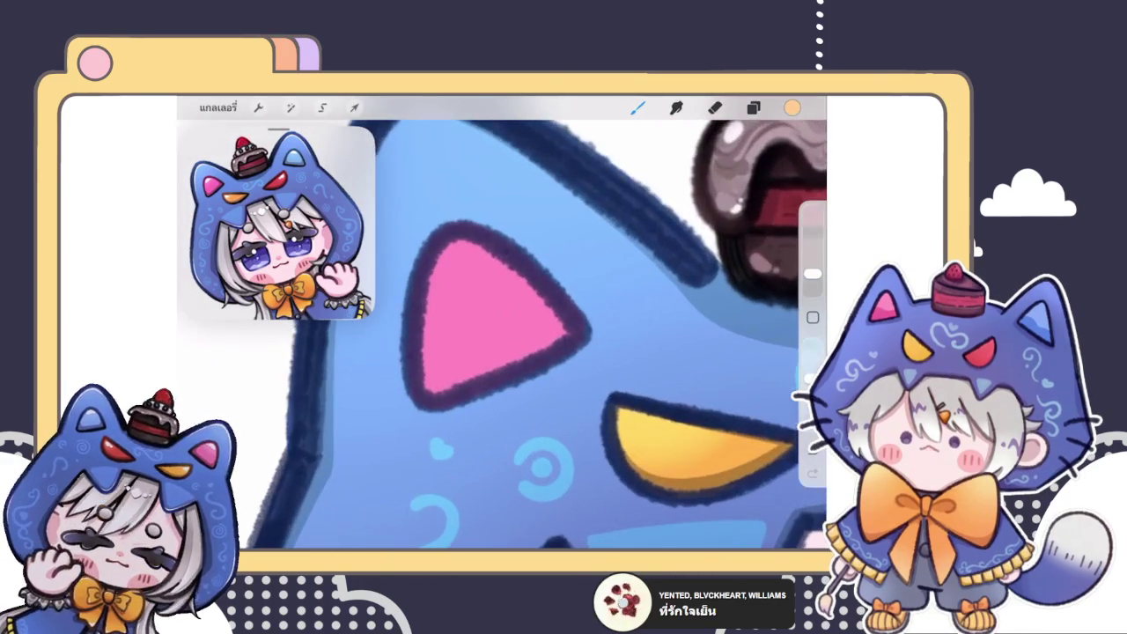
click(752, 107)
click(680, 308)
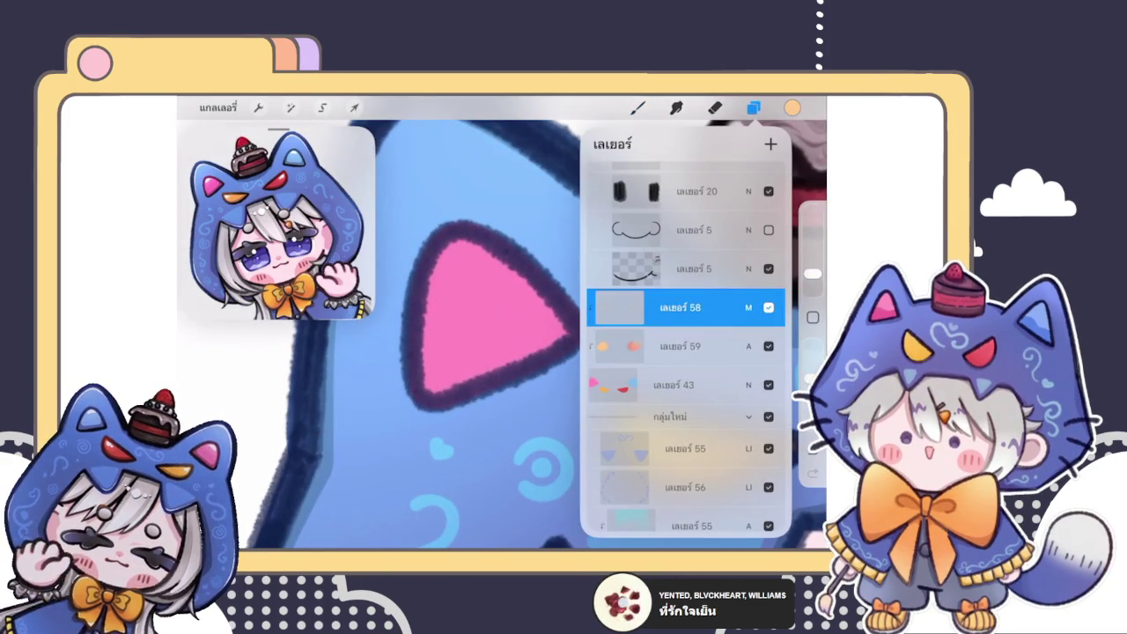
click(792, 108)
click(704, 264)
- Try dark-pink shading strokes on the pink inner ear, undoing each
drag(458, 352, 526, 334)
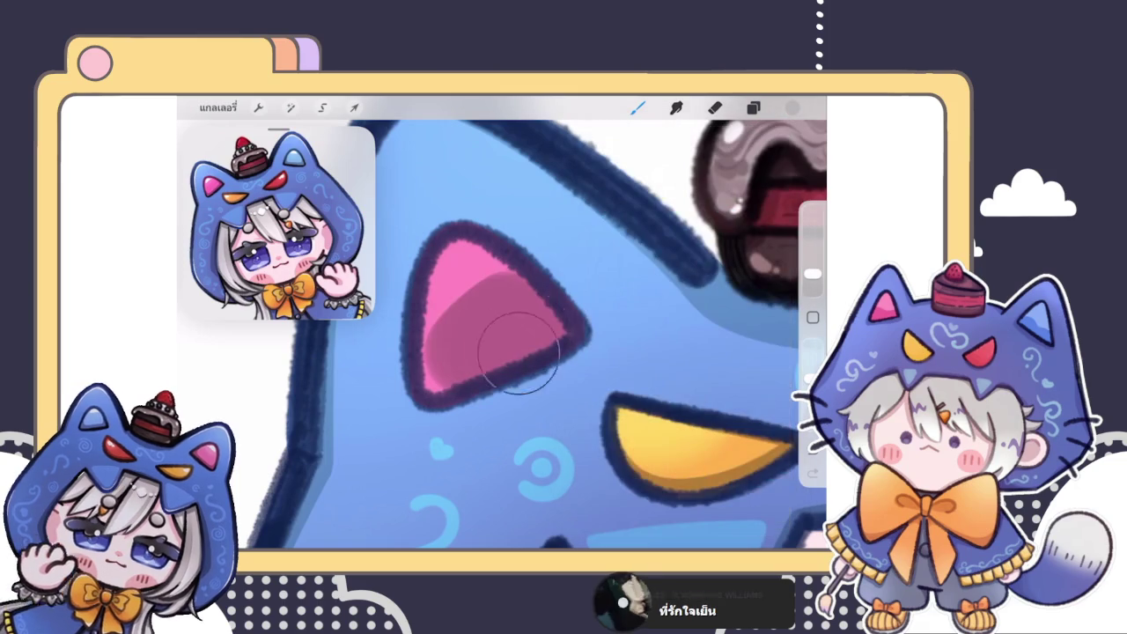
key(ctrl+z)
click(638, 107)
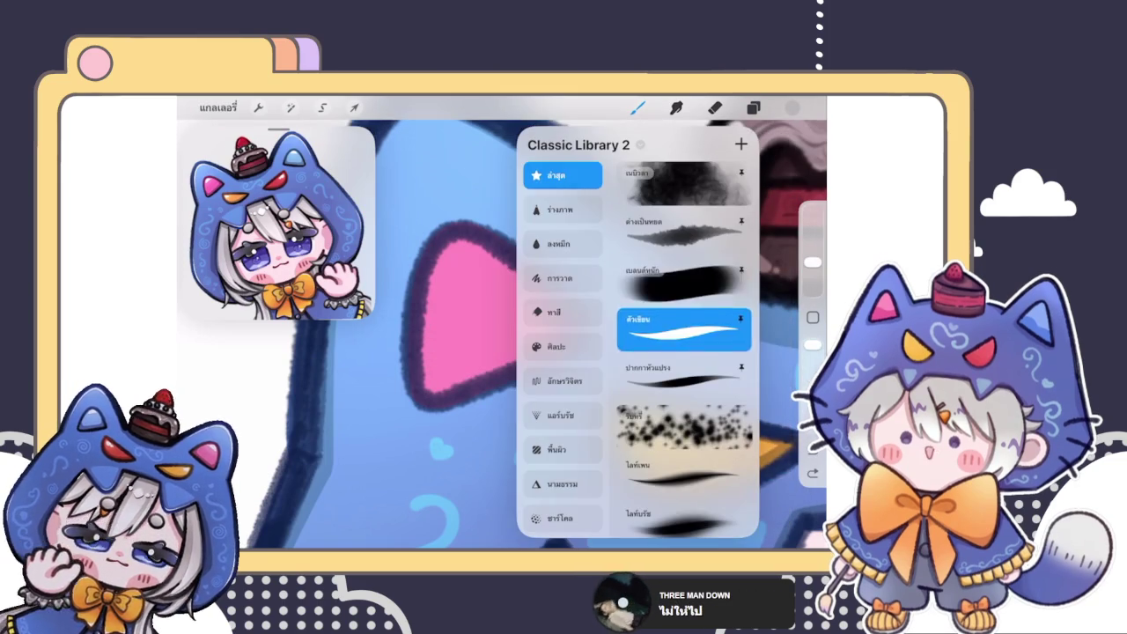
scroll(572, 317, up, 3)
scroll(572, 317, up, 3)
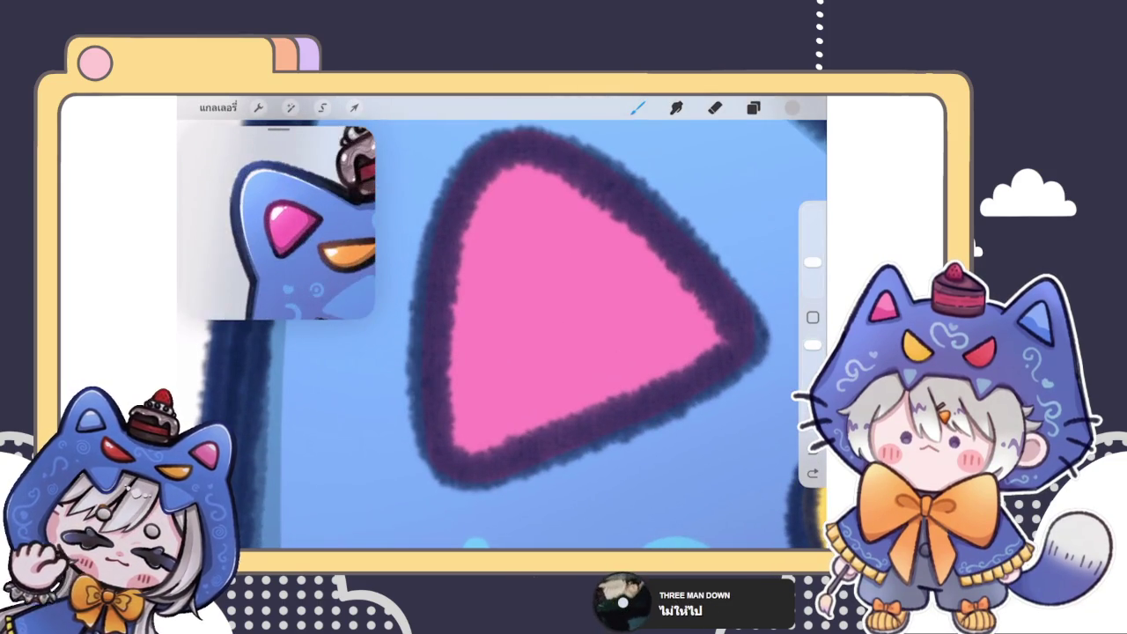
scroll(278, 223, up, 2)
scroll(563, 308, up, 2)
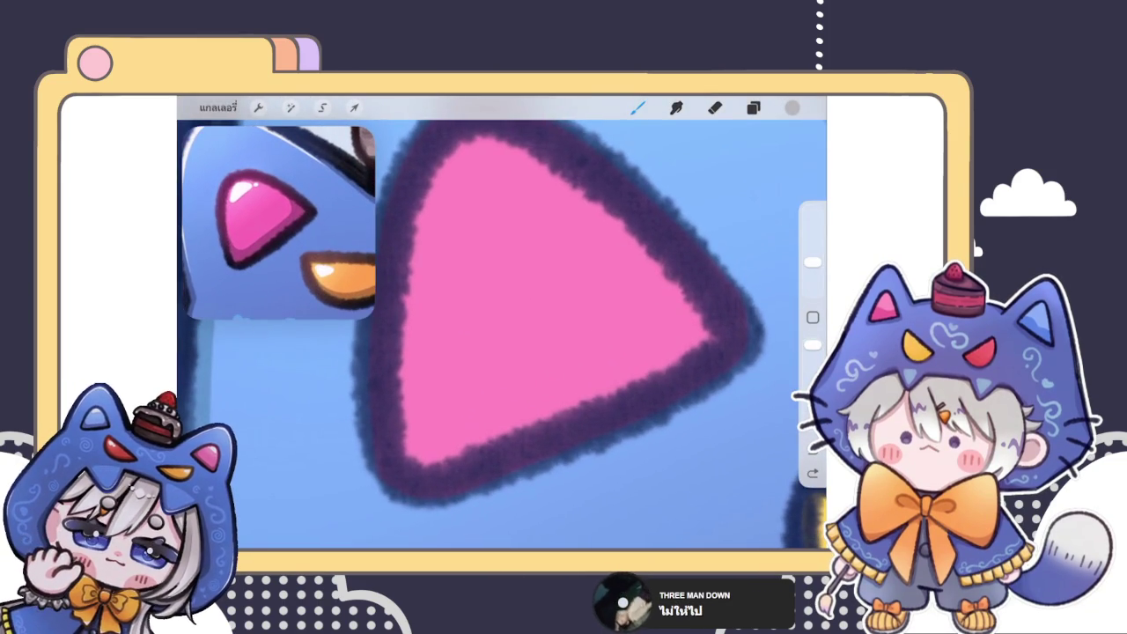
mouse_move(396, 360)
mouse_down()
mouse_move(409, 427)
mouse_move(608, 392)
mouse_move(691, 295)
mouse_move(707, 300)
mouse_move(678, 361)
mouse_up()
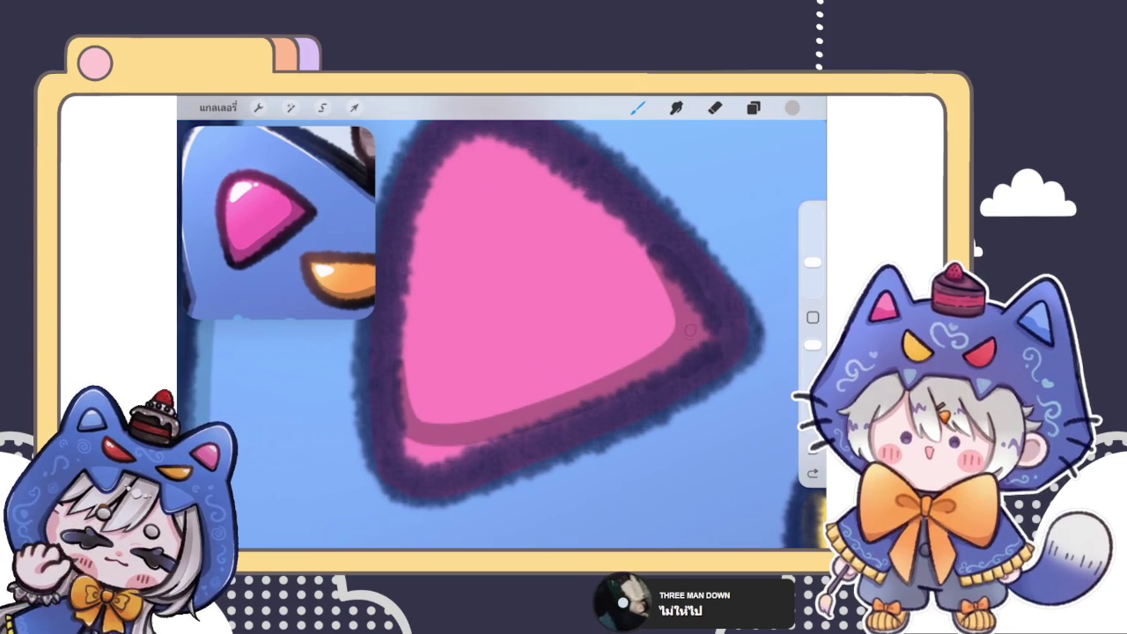
key(ctrl+z)
scroll(563, 317, down, 2)
- Adjust the pink shade, try and undo another ear stroke, then check the layers
click(792, 107)
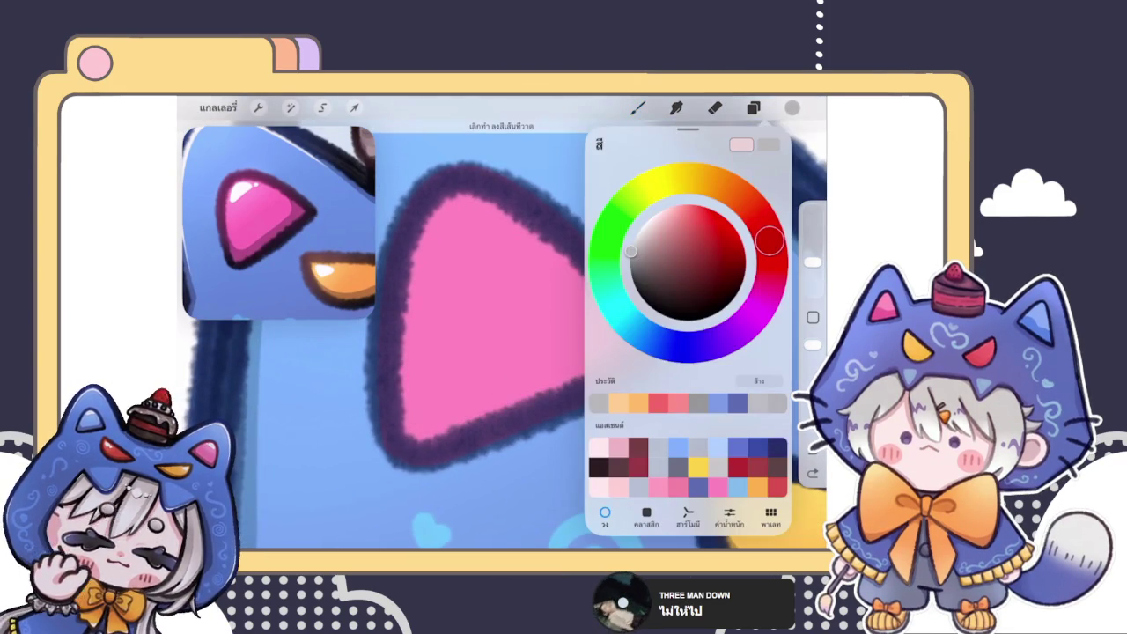
drag(631, 252, 639, 249)
drag(405, 387, 589, 352)
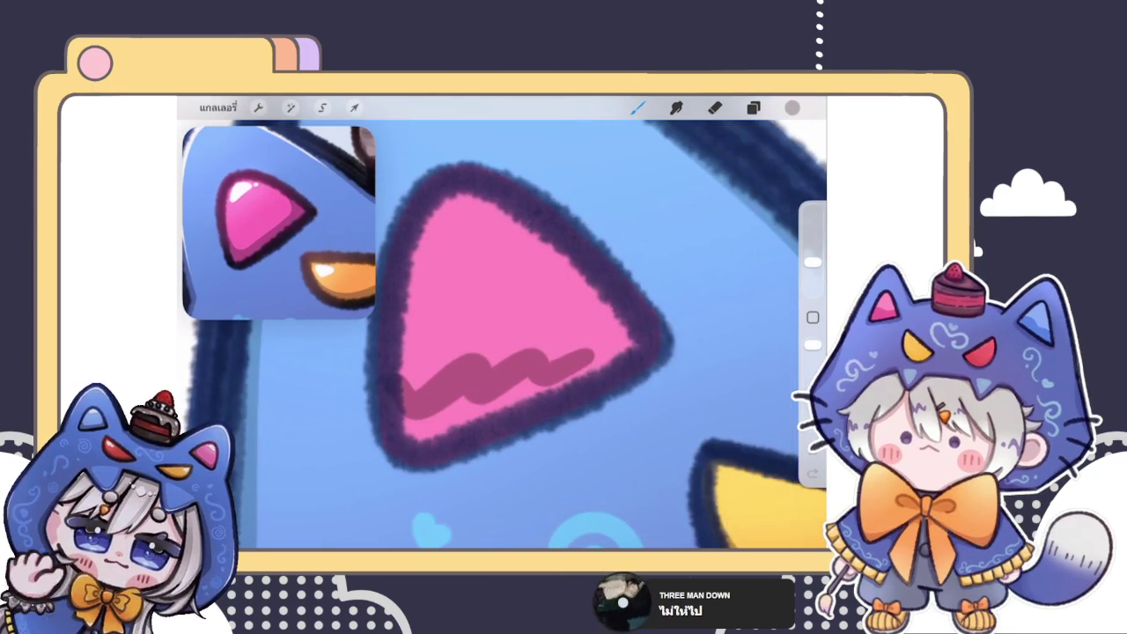
key(ctrl+z)
key(ctrl+z)
click(792, 108)
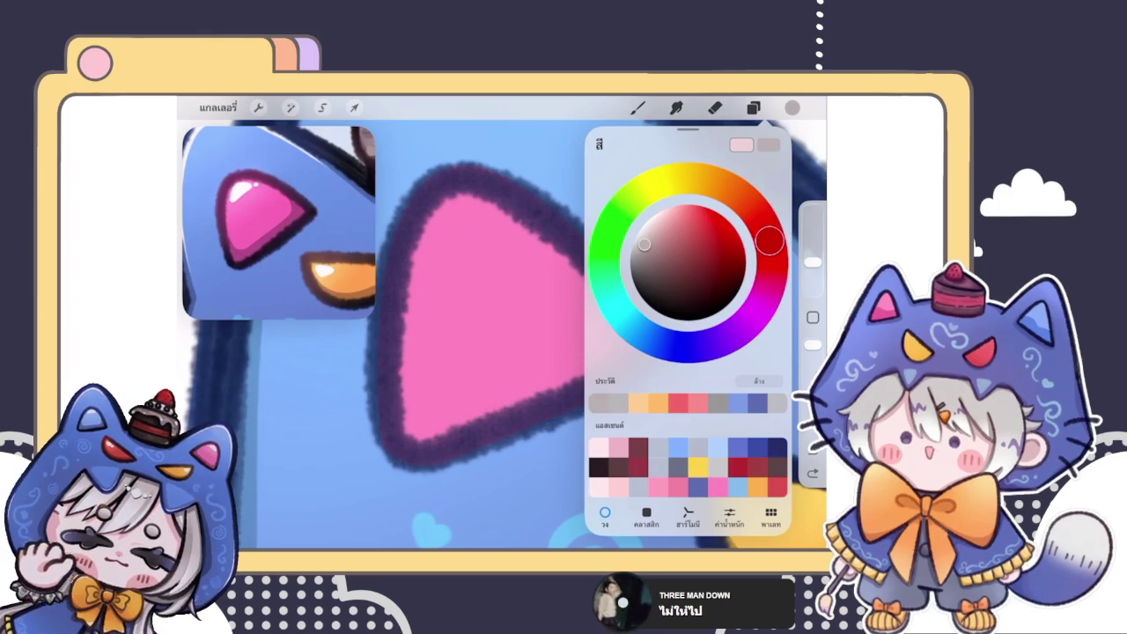
click(792, 107)
click(753, 107)
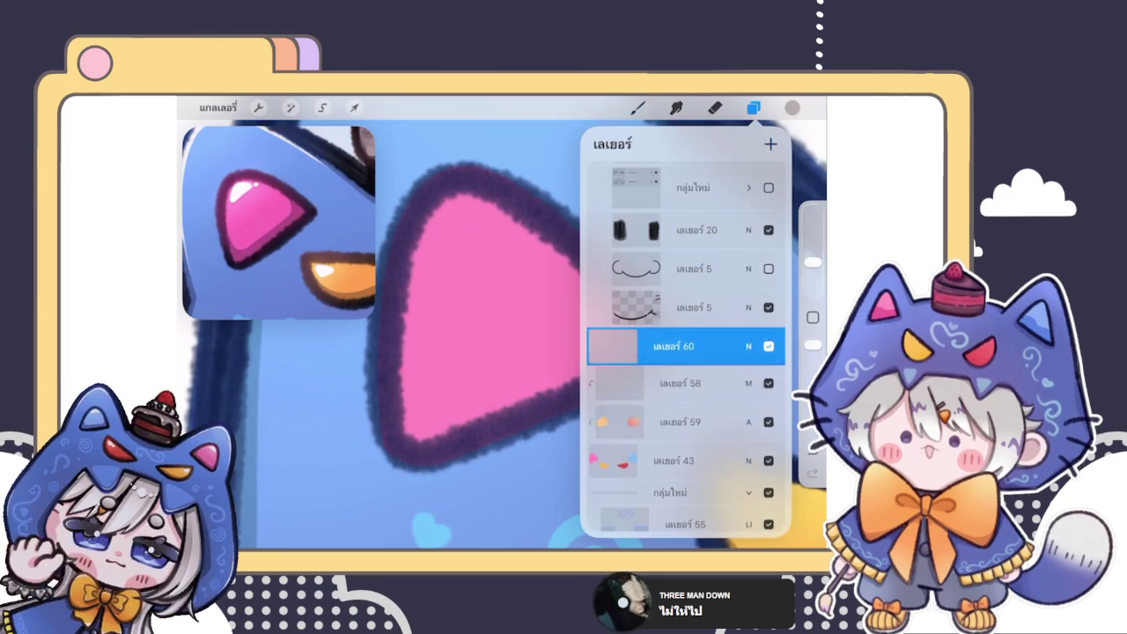
click(752, 108)
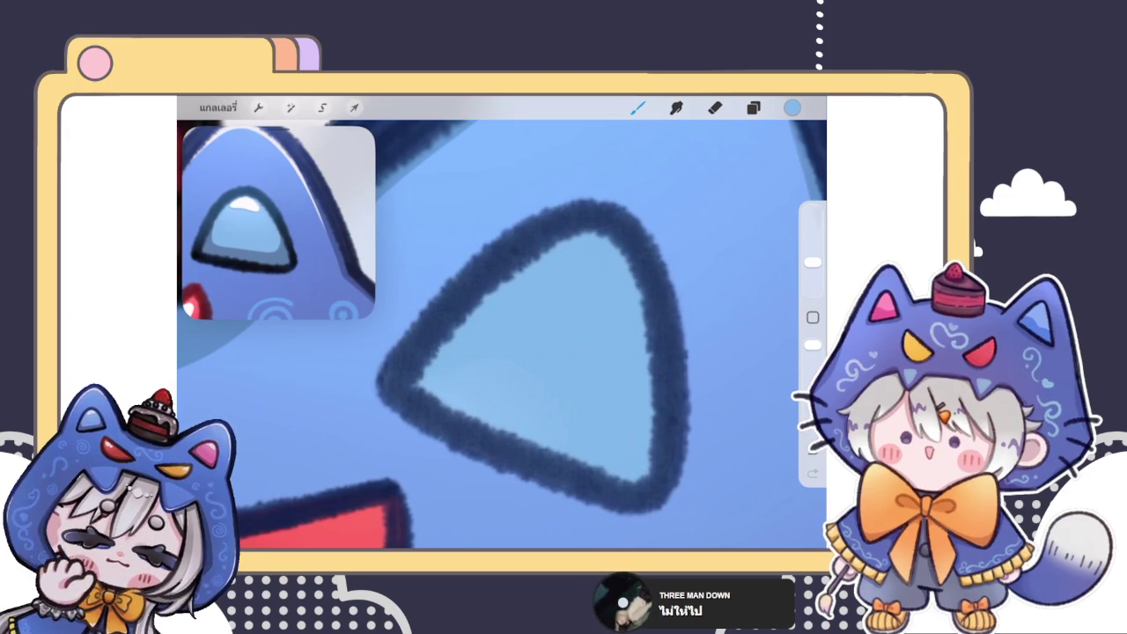
- Zoom out, select layer 43 with the coloured fills, and zoom into the blue ear
scroll(502, 335, down, 3)
scroll(502, 334, down, 3)
scroll(501, 334, down, 2)
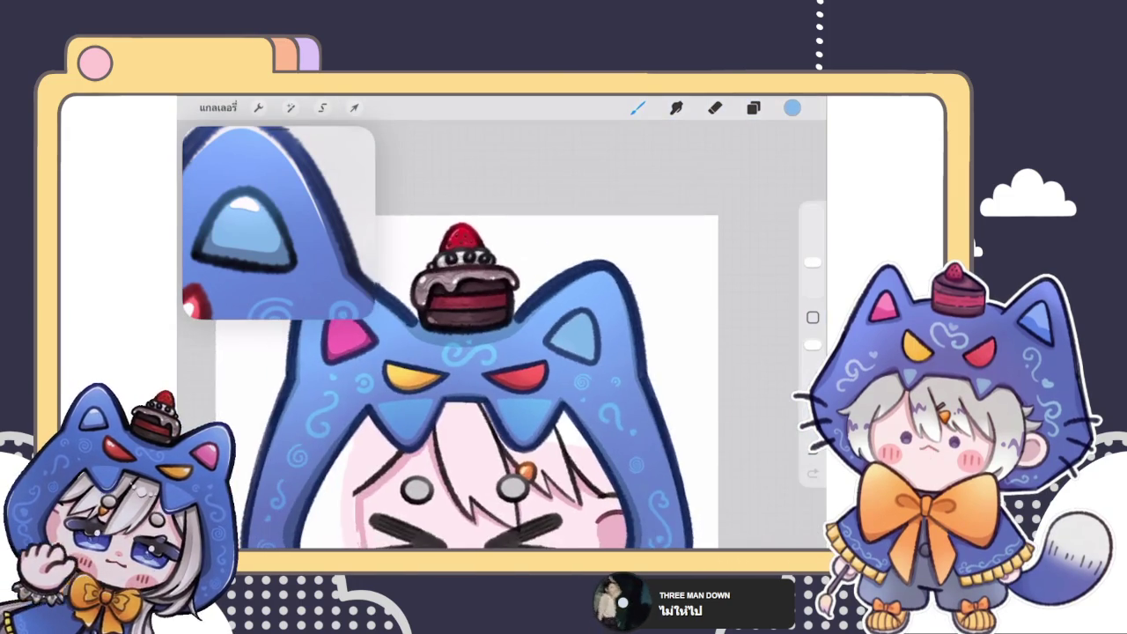
scroll(501, 335, down, 2)
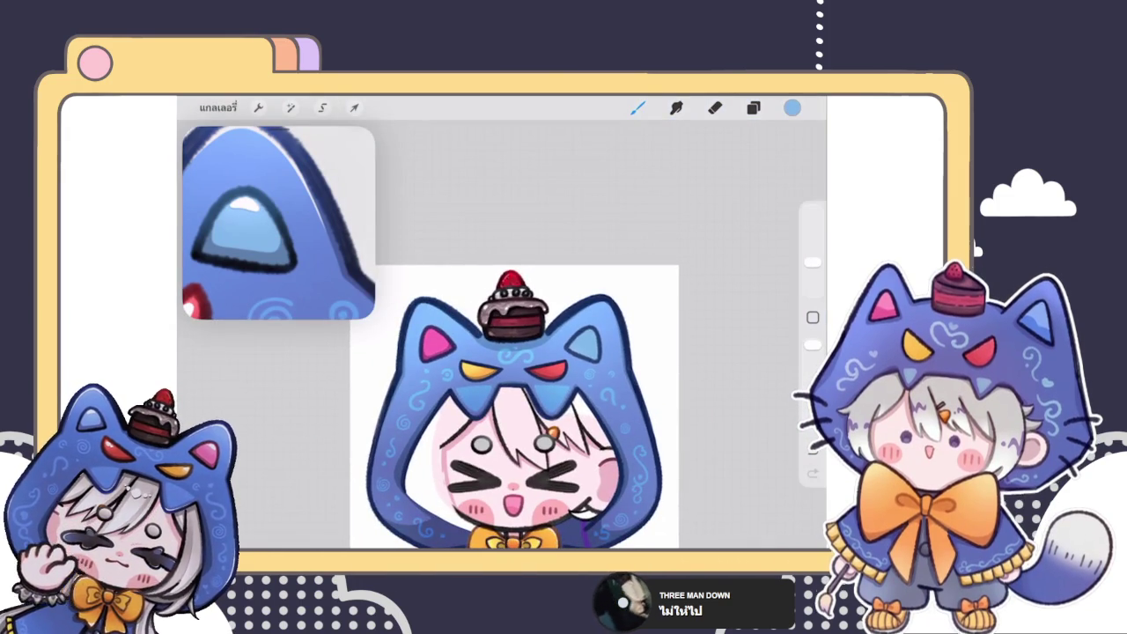
click(753, 107)
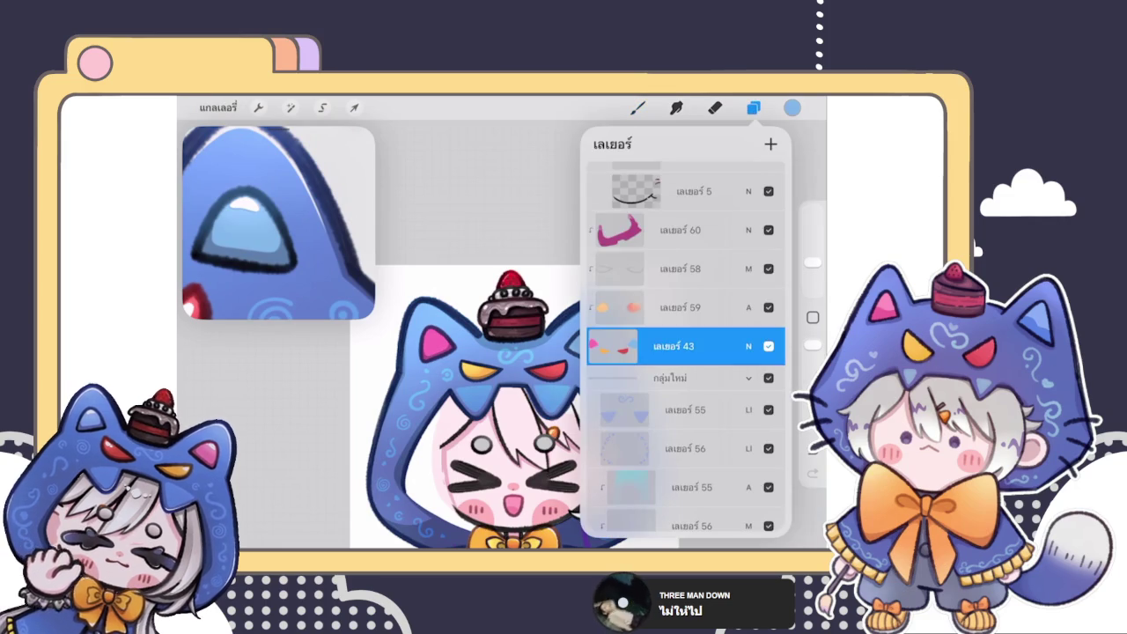
click(678, 229)
click(752, 107)
scroll(528, 370, up, 5)
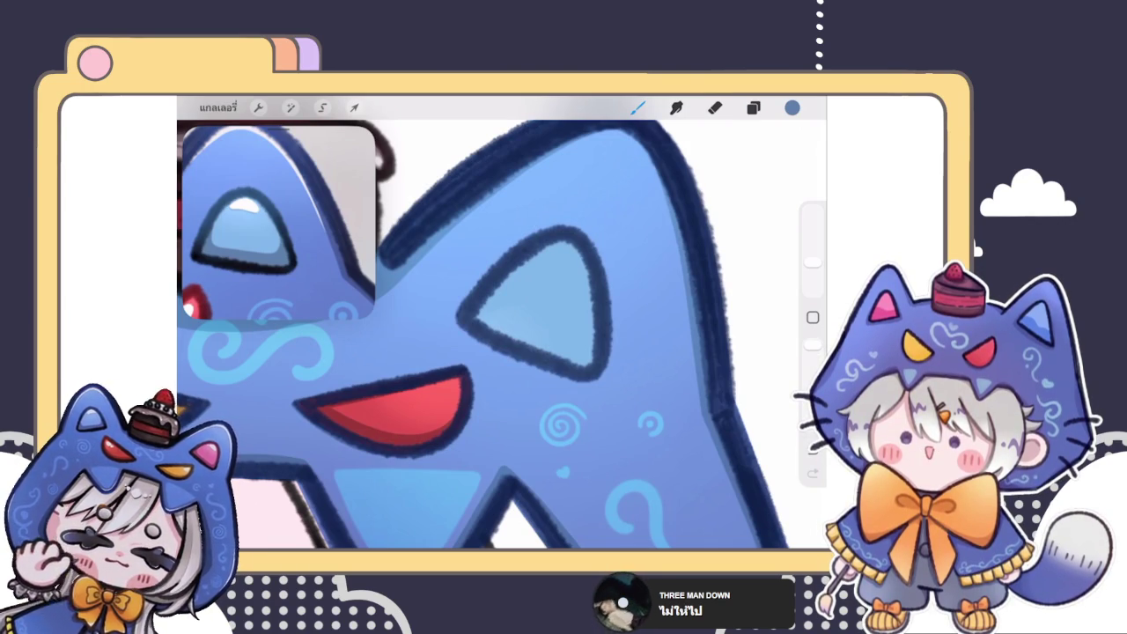
scroll(501, 325, up, 3)
scroll(502, 325, up, 2)
- Darken and thicken the blue ear's left outline and lower-left edges
drag(480, 295, 506, 387)
scroll(528, 335, up, 3)
mouse_move(394, 387)
mouse_down()
mouse_move(405, 294)
mouse_move(431, 291)
mouse_move(434, 267)
mouse_move(449, 264)
mouse_up()
drag(440, 304, 462, 271)
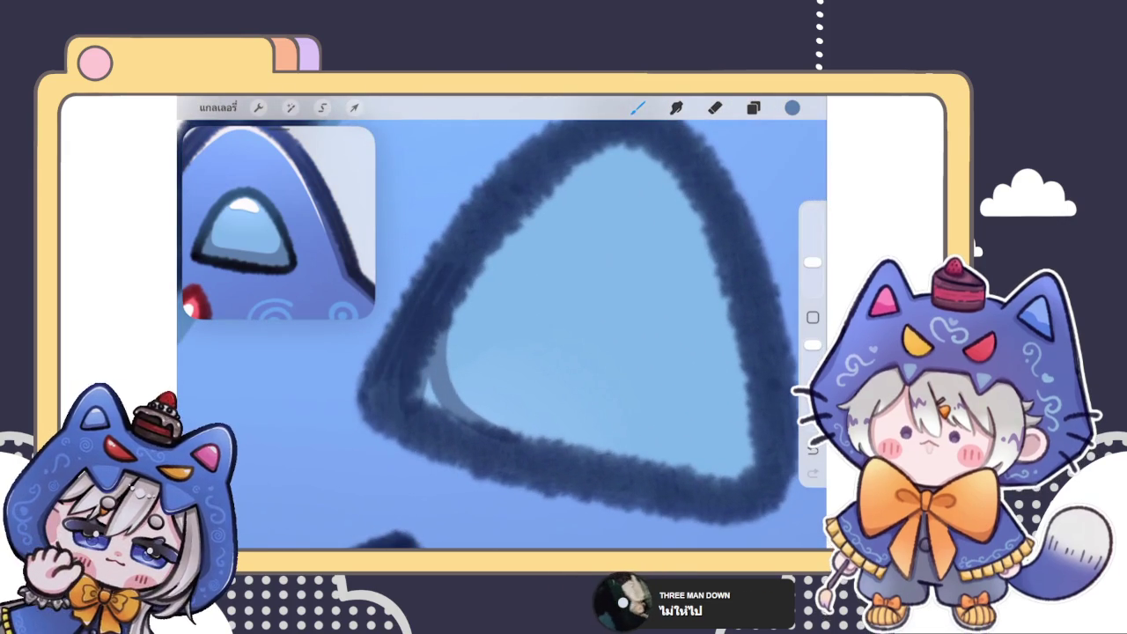
drag(387, 366, 412, 440)
drag(389, 388, 475, 450)
mouse_move(426, 380)
mouse_down()
mouse_move(500, 458)
mouse_move(488, 466)
mouse_up()
drag(389, 353, 404, 324)
- Shade the ear's inner bottom edge toward its tip, rotating the canvas for the stroke
scroll(501, 326, down, 3)
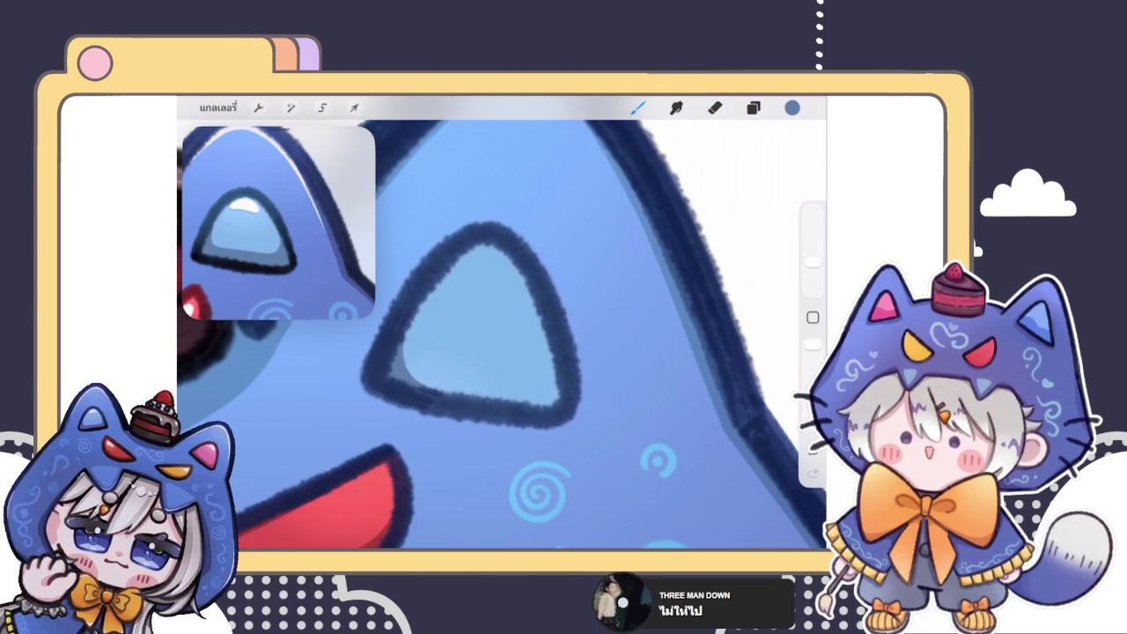
scroll(502, 334, right, 3)
scroll(502, 335, right, 2)
scroll(502, 335, up, 3)
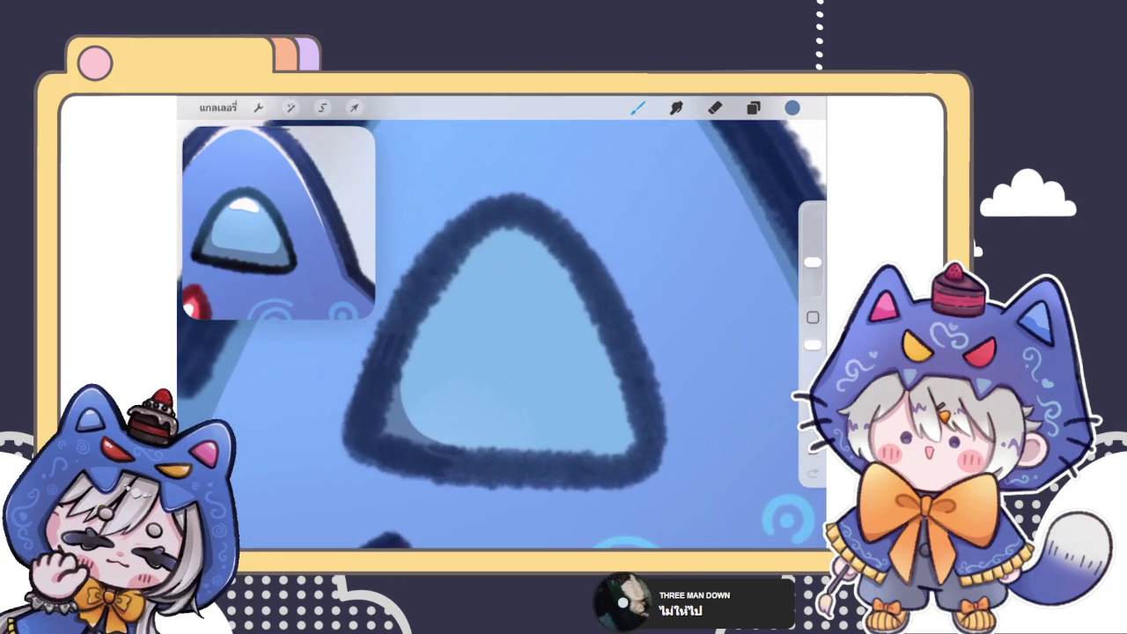
mouse_move(403, 354)
mouse_down()
mouse_move(427, 440)
mouse_move(590, 447)
mouse_up()
key(ctrl+z)
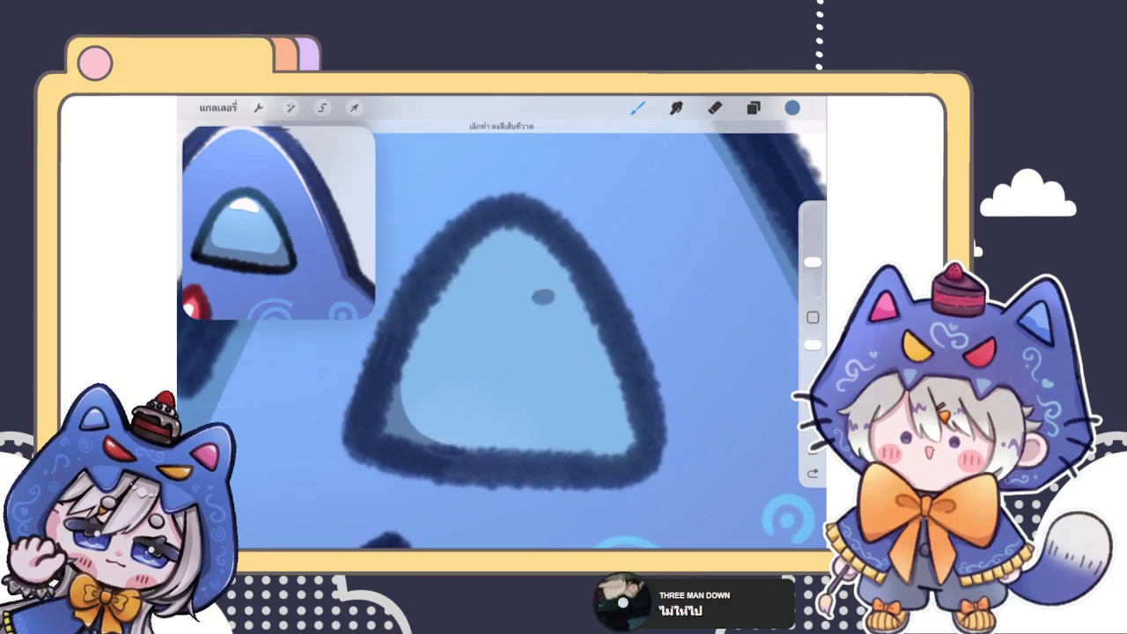
drag(405, 430, 630, 429)
drag(502, 334, 528, 317)
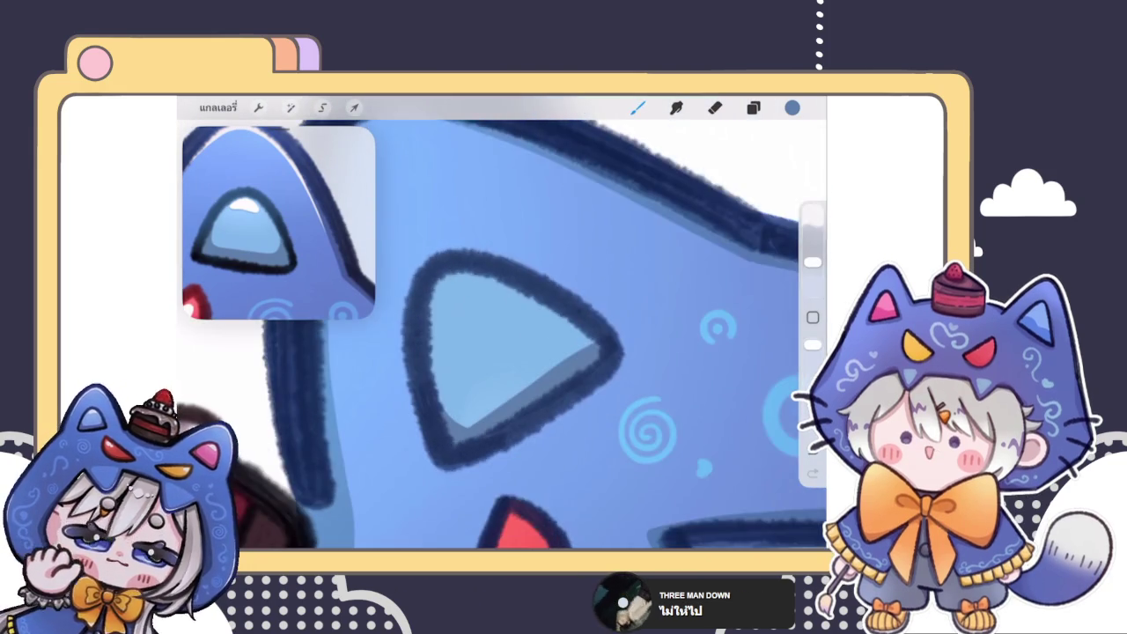
drag(409, 436, 630, 333)
mouse_move(449, 444)
mouse_down()
mouse_move(651, 352)
mouse_move(656, 321)
mouse_up()
drag(501, 334, 475, 352)
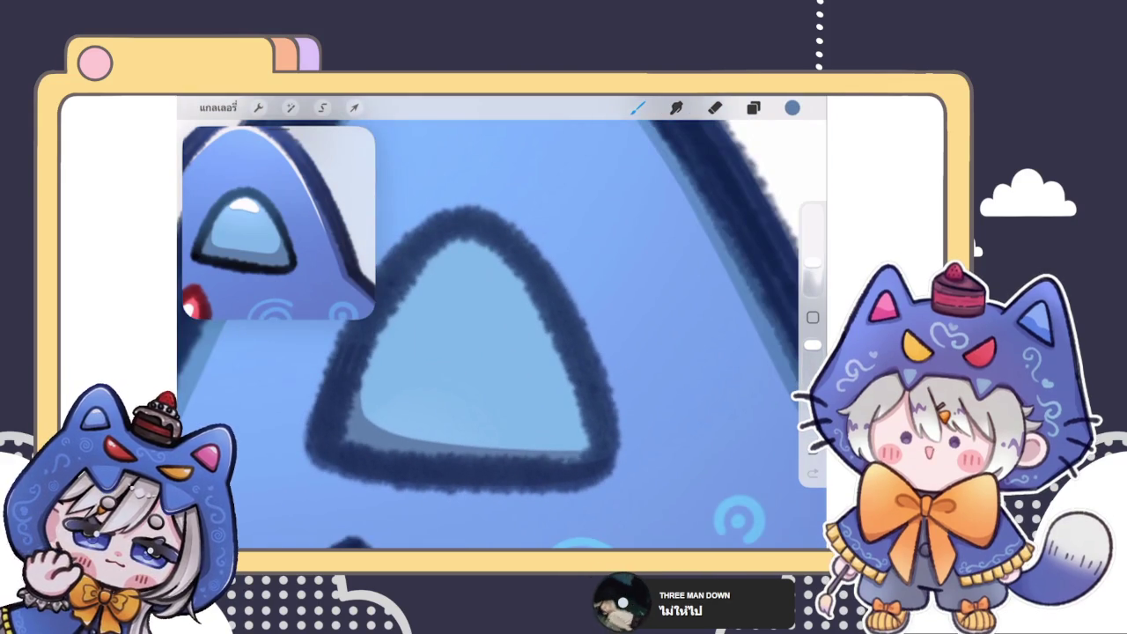
- Redo the inner bottom-edge shading and fill the ear's lower-right corner with mid-blue
scroll(482, 335, up, 2)
scroll(496, 330, up, 2)
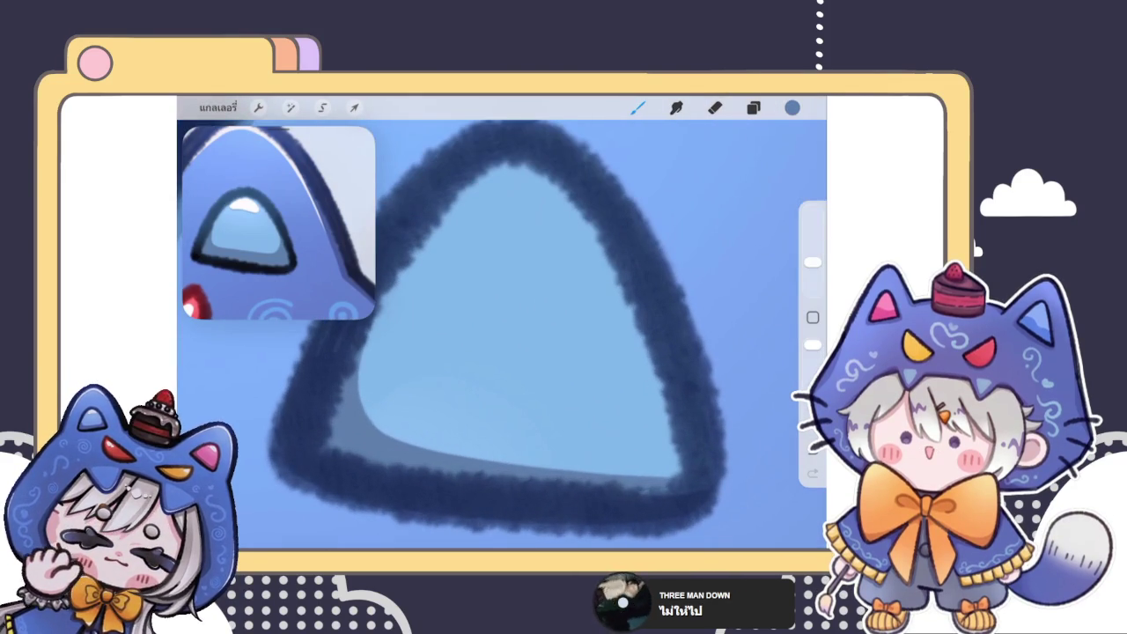
drag(366, 424, 670, 465)
key(ctrl+z)
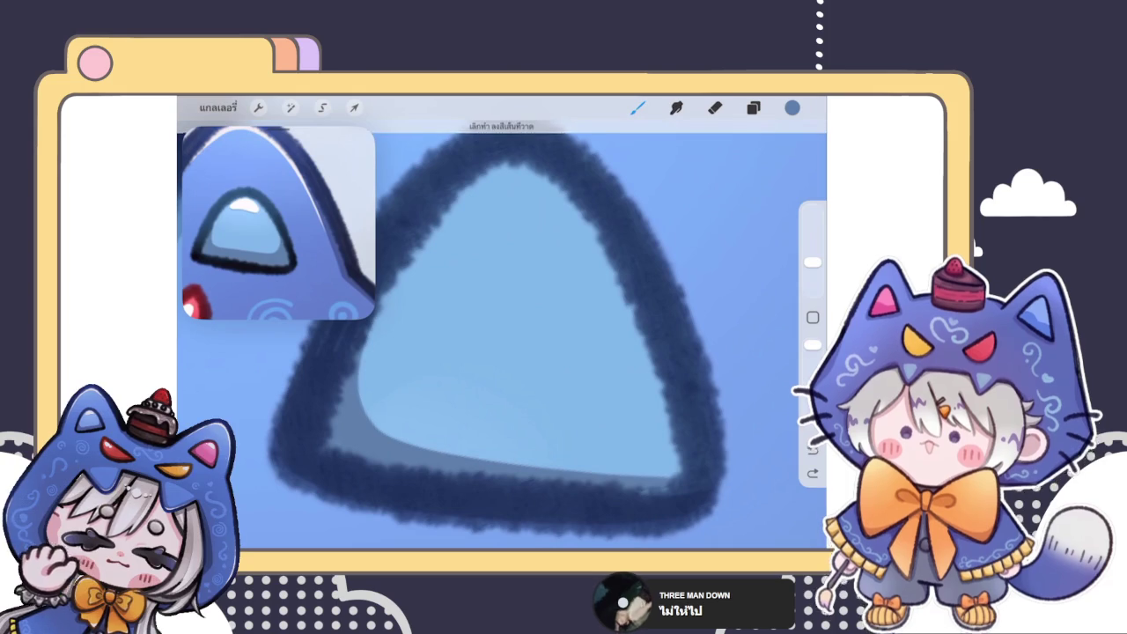
drag(366, 420, 662, 467)
scroll(493, 334, down, 2)
scroll(470, 340, up, 2)
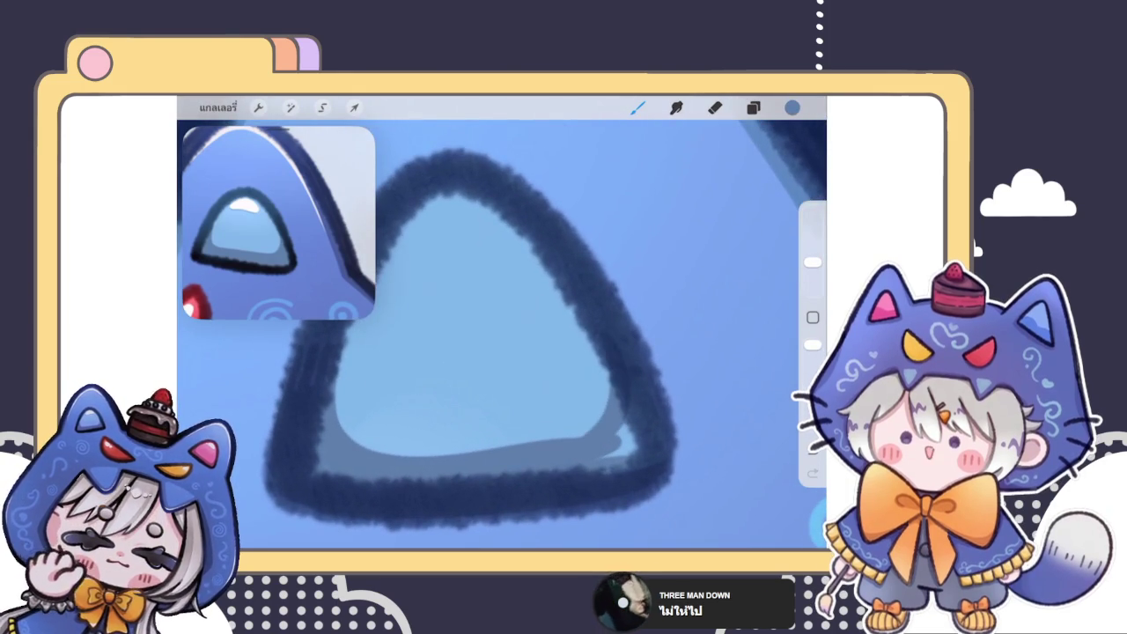
mouse_move(628, 411)
mouse_down()
mouse_move(646, 453)
mouse_move(655, 414)
mouse_up()
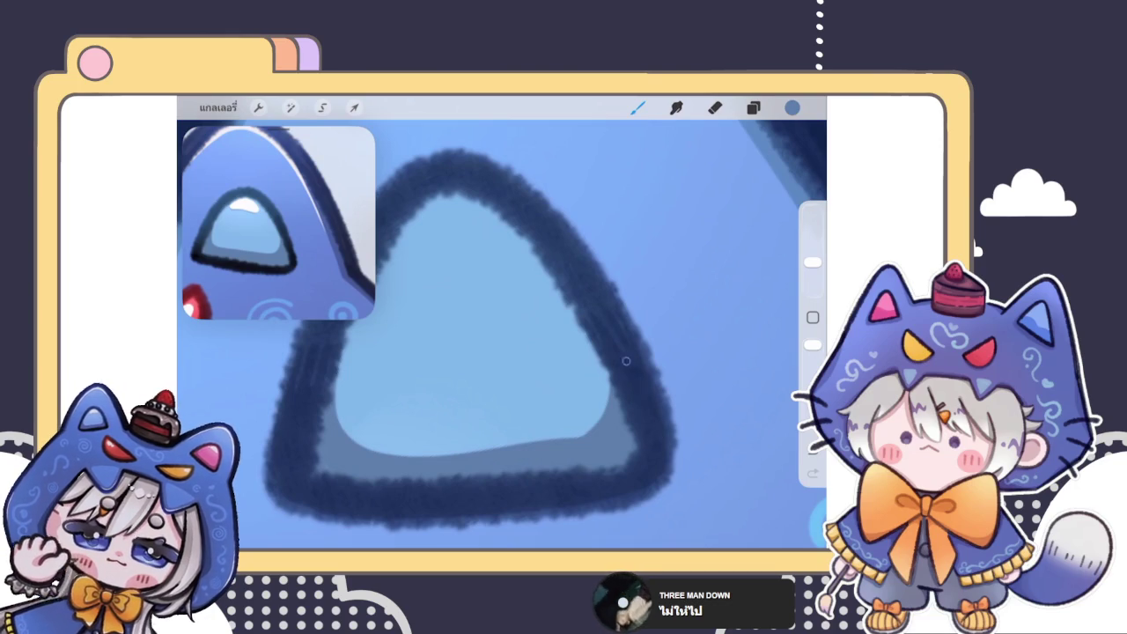
scroll(501, 334, down, 5)
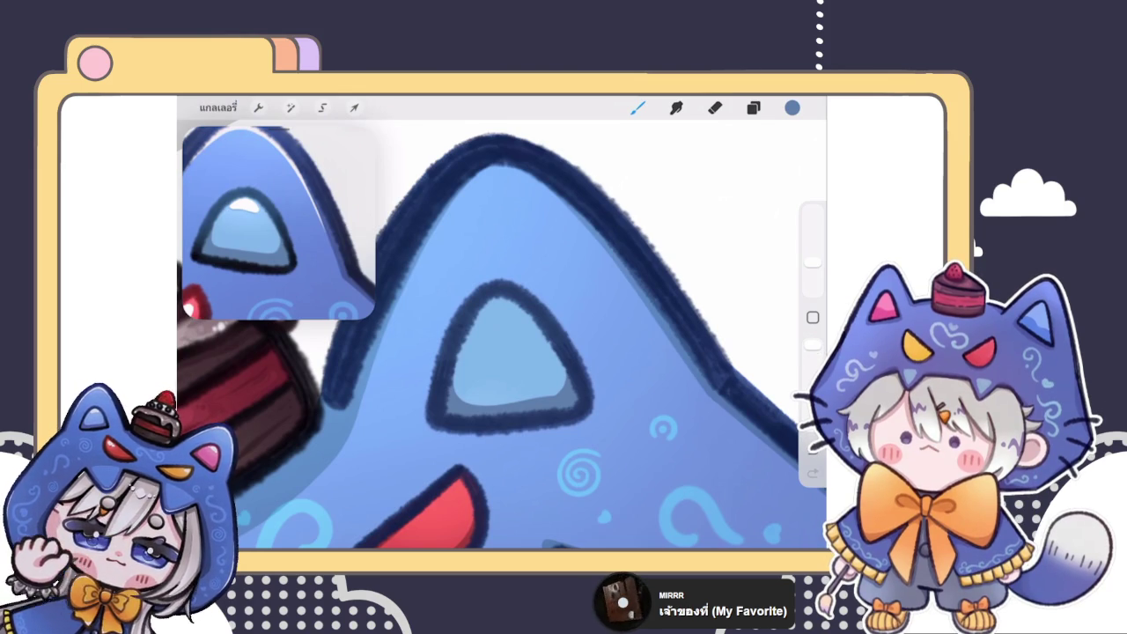
- Shade the lower-left and left inner edge of the light blue ear with darker blue
scroll(511, 352, up, 3)
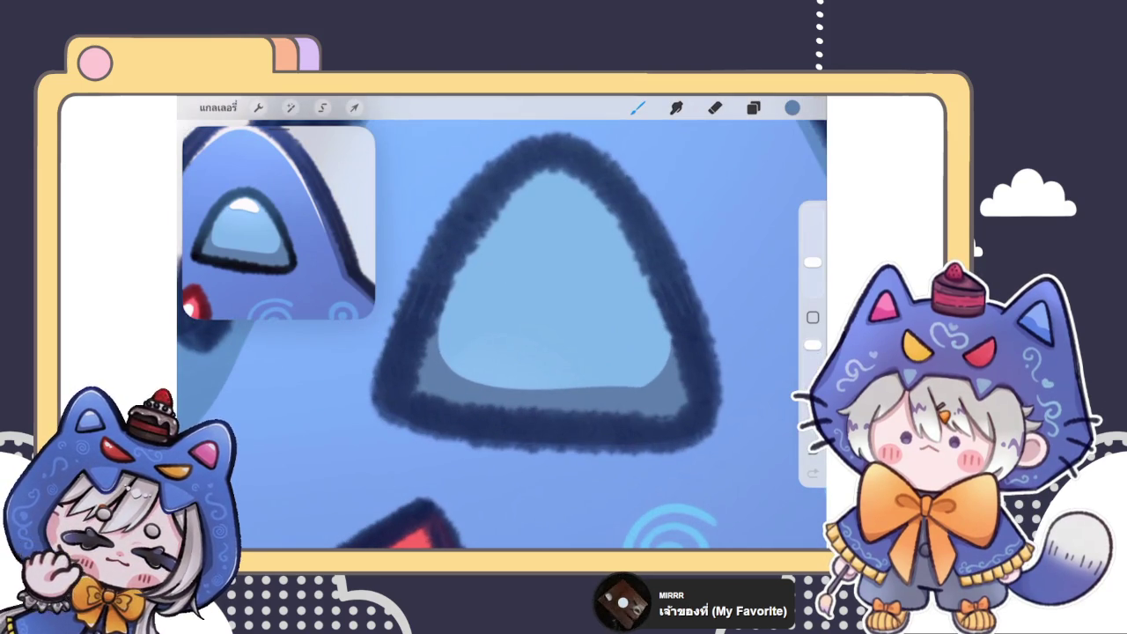
drag(440, 318, 498, 385)
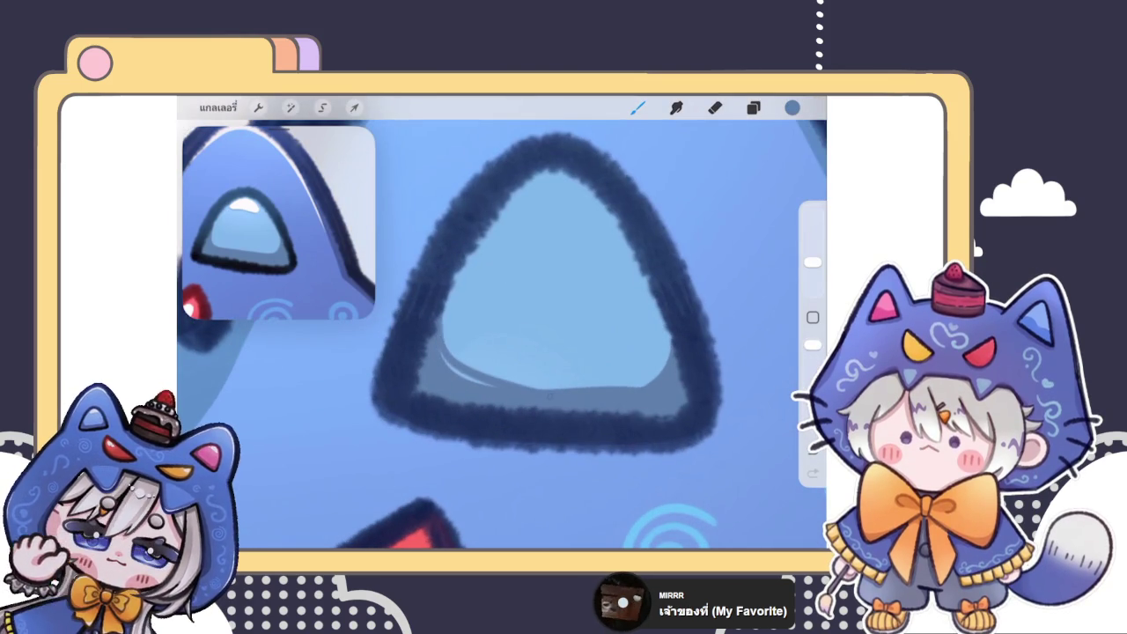
scroll(546, 299, up, 3)
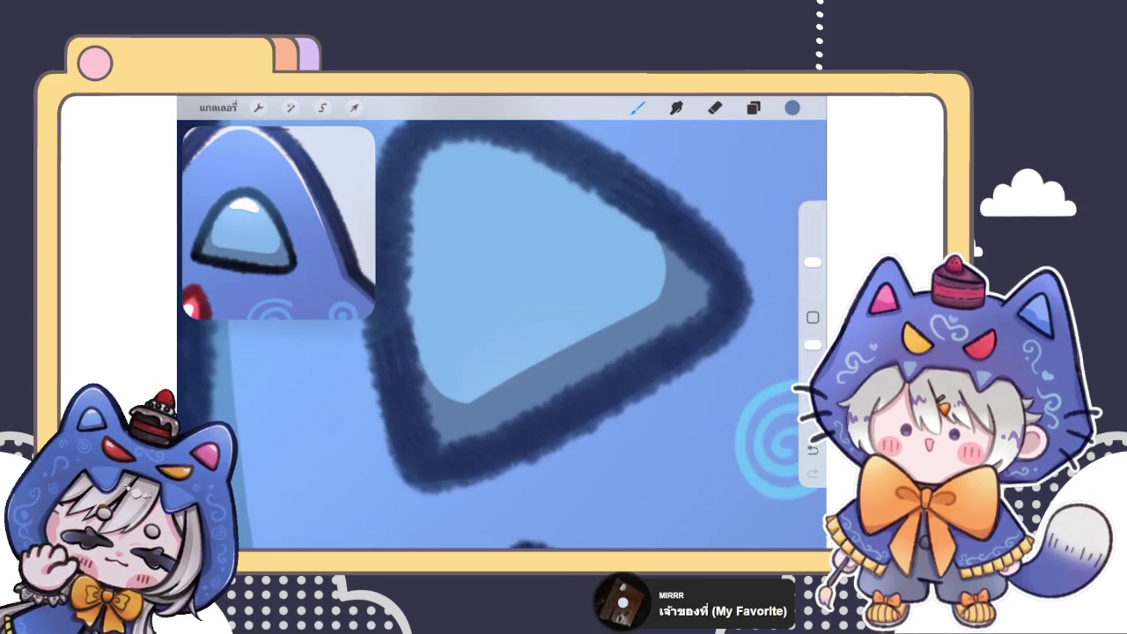
scroll(595, 349, up, 3)
mouse_move(424, 327)
mouse_down()
mouse_move(454, 430)
mouse_move(477, 435)
mouse_up()
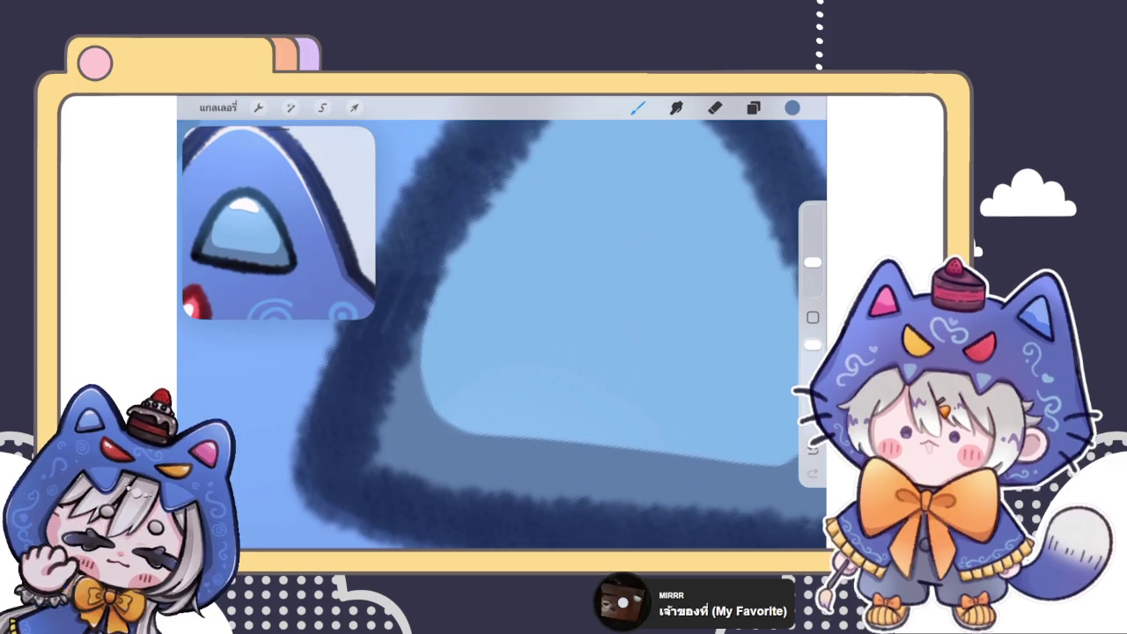
- Darken the lower-right and right edges of the light blue ear triangle
scroll(502, 334, down, 3)
scroll(502, 334, up, 3)
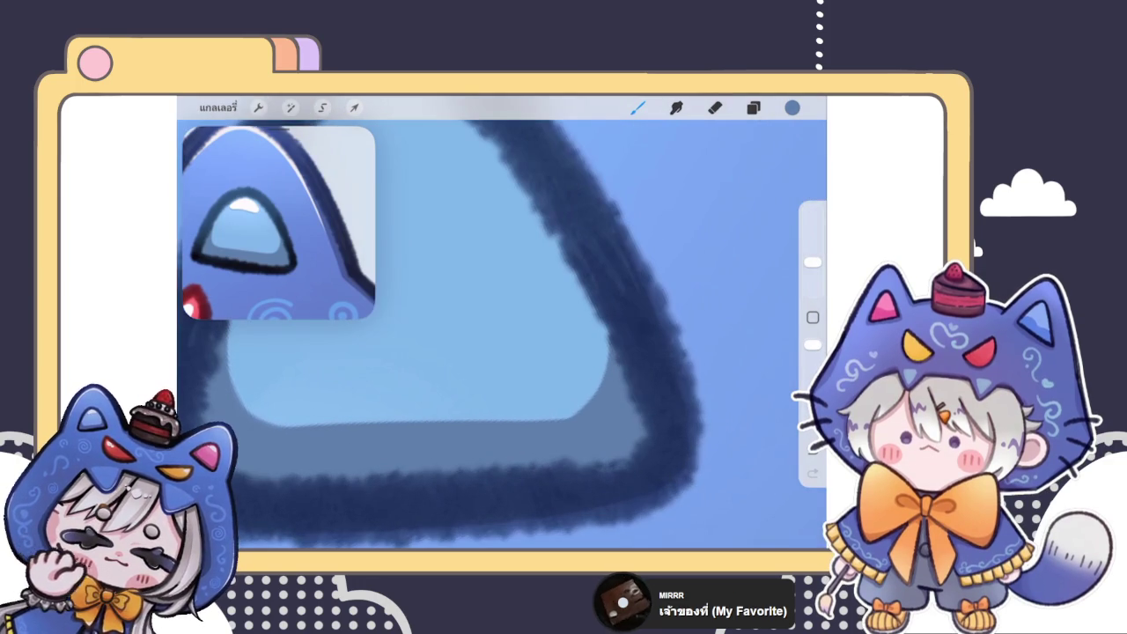
mouse_move(542, 422)
mouse_down()
mouse_move(598, 386)
mouse_move(576, 408)
mouse_up()
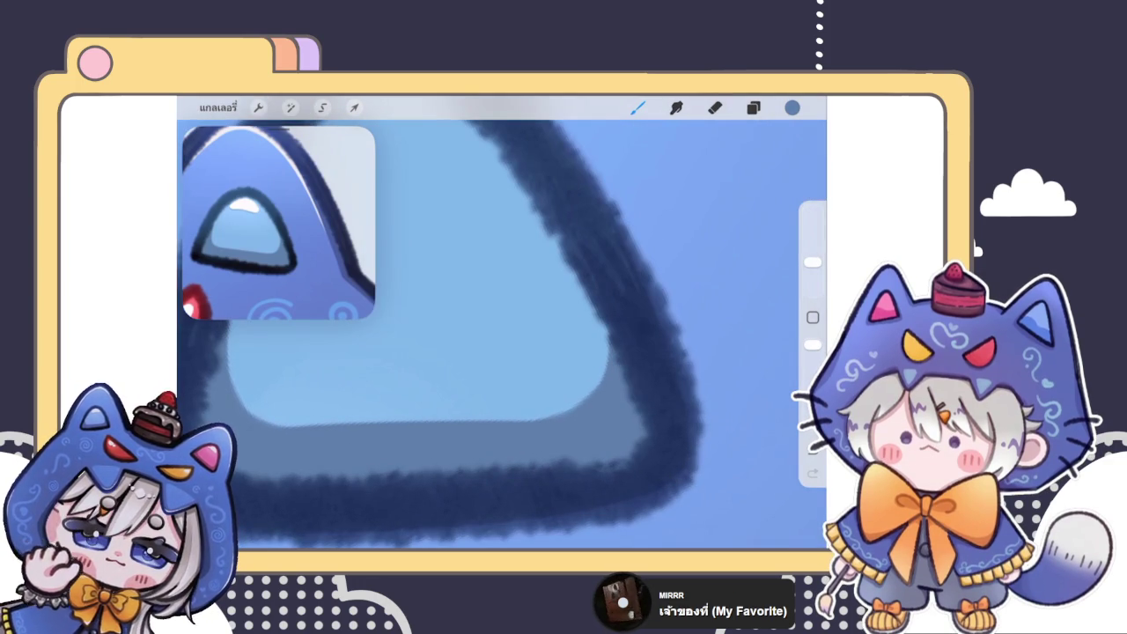
drag(604, 354, 598, 387)
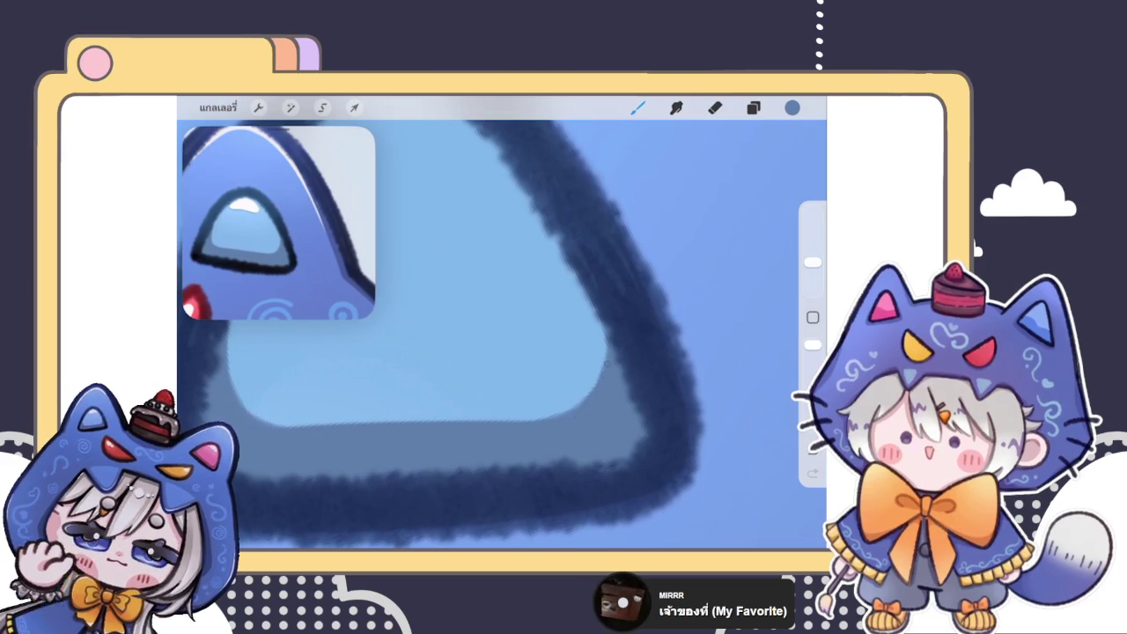
drag(604, 338, 602, 364)
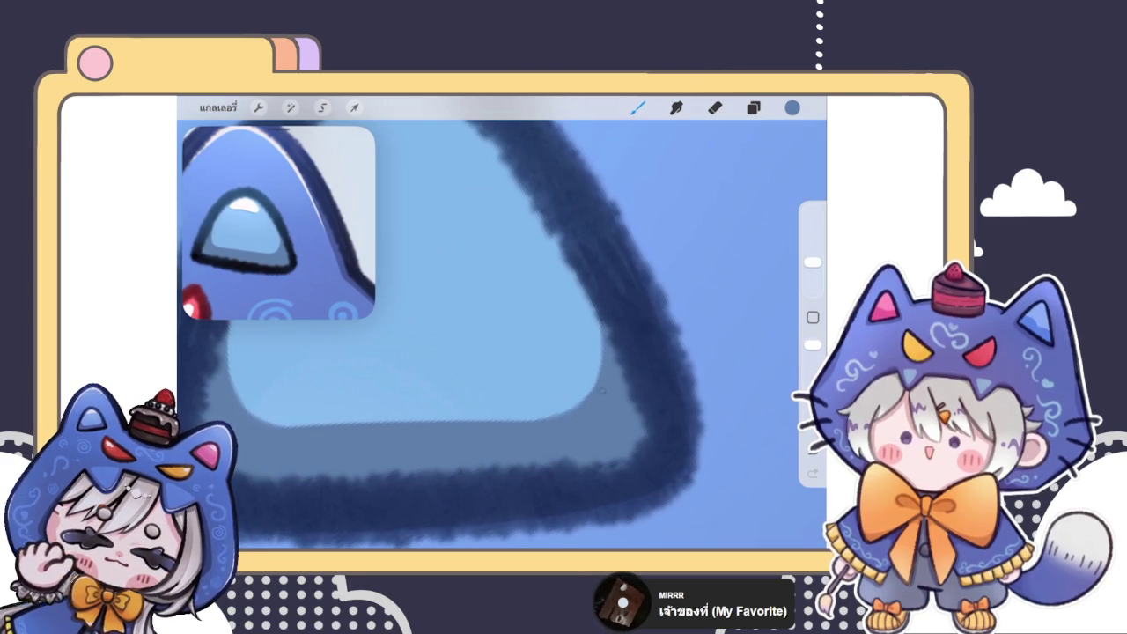
scroll(502, 334, down, 5)
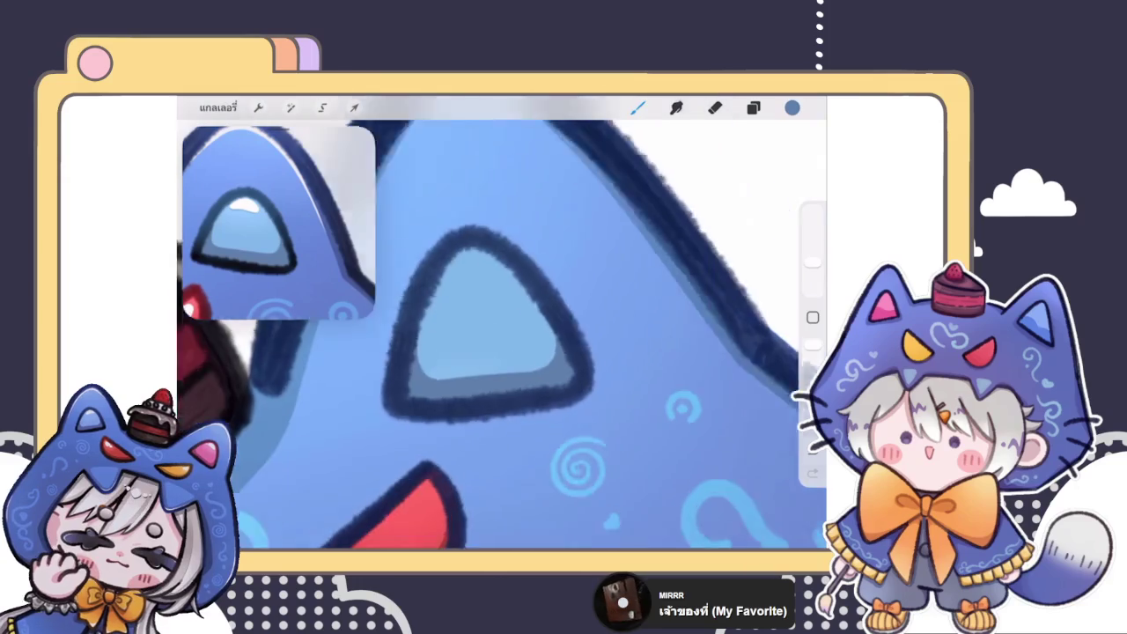
scroll(502, 335, down, 2)
scroll(501, 335, down, 2)
scroll(501, 334, down, 2)
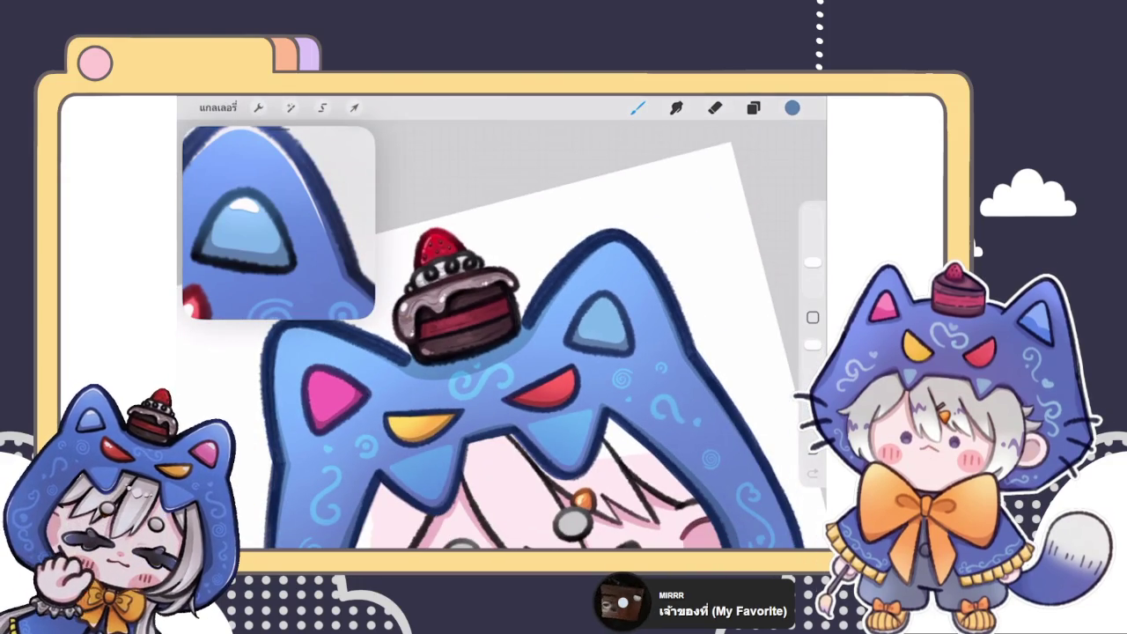
scroll(501, 335, up, 2)
scroll(501, 335, up, 2)
scroll(502, 334, up, 2)
click(753, 106)
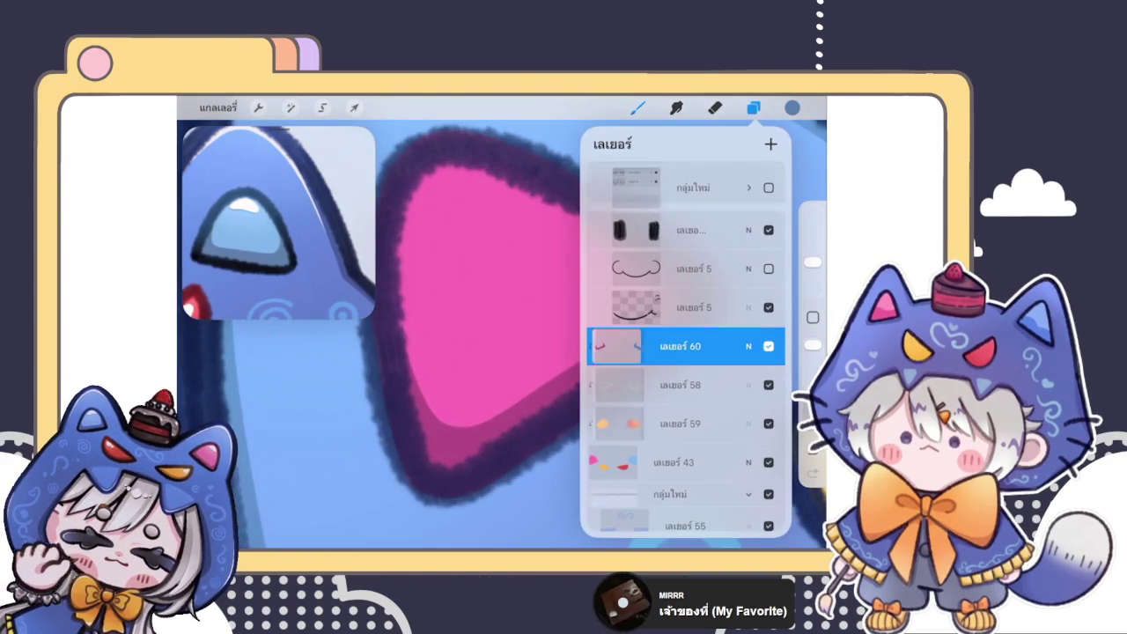
- Sample magenta from the pink ear and paint a darker band along its inner edge
click(752, 107)
scroll(563, 334, up, 2)
click(604, 397)
scroll(502, 335, down, 2)
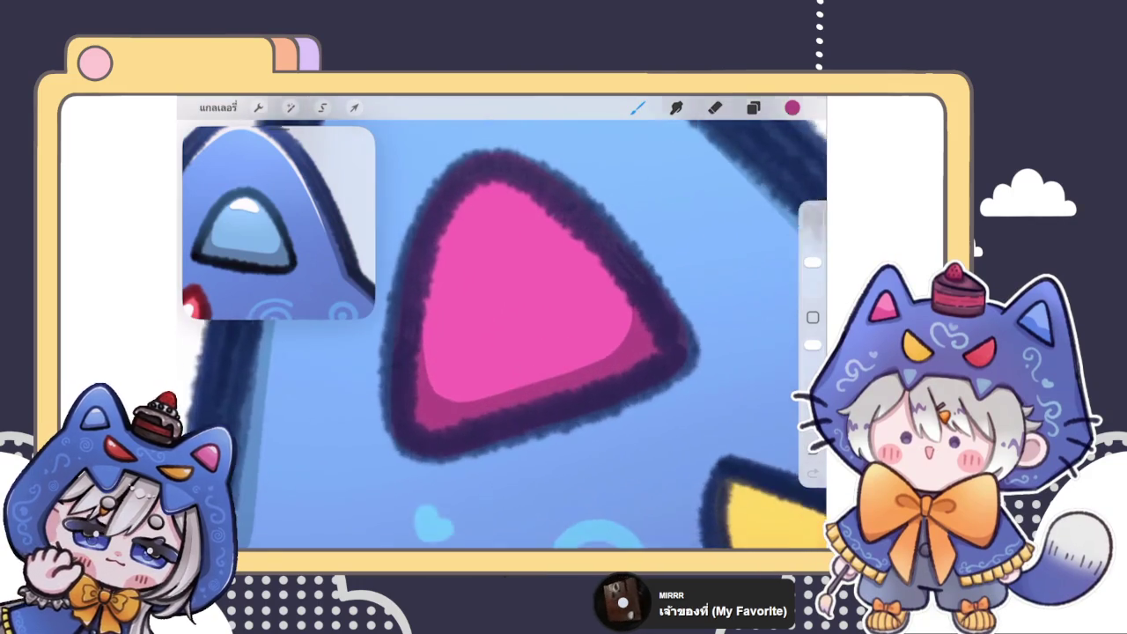
drag(418, 335, 424, 395)
scroll(502, 335, up, 2)
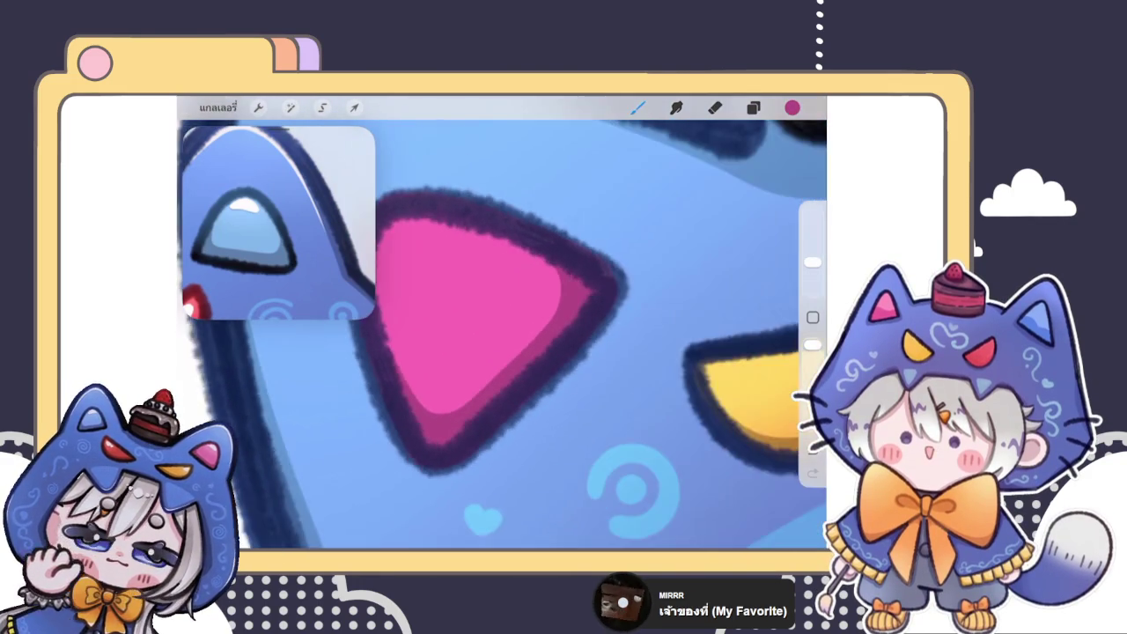
scroll(501, 335, up, 2)
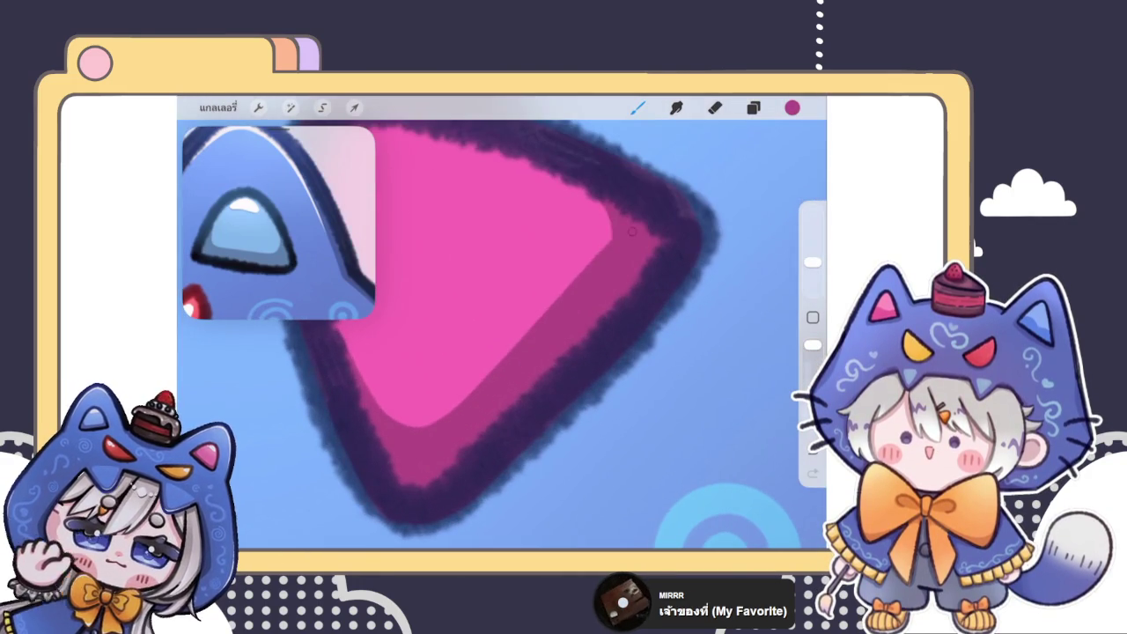
scroll(493, 334, up, 2)
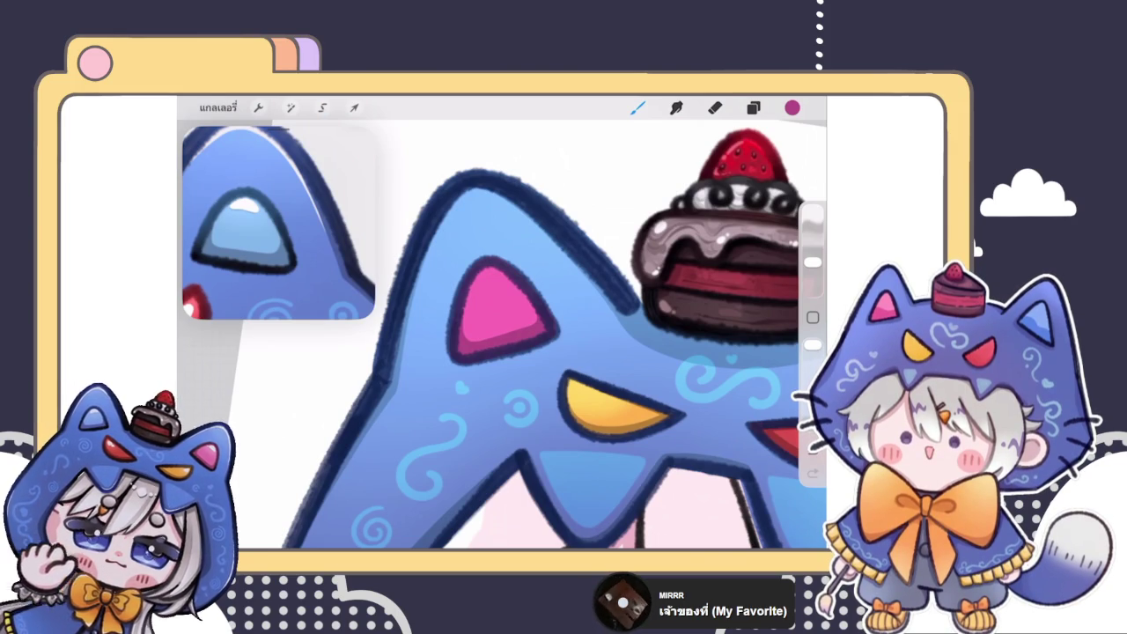
scroll(502, 317, up, 3)
scroll(502, 316, up, 3)
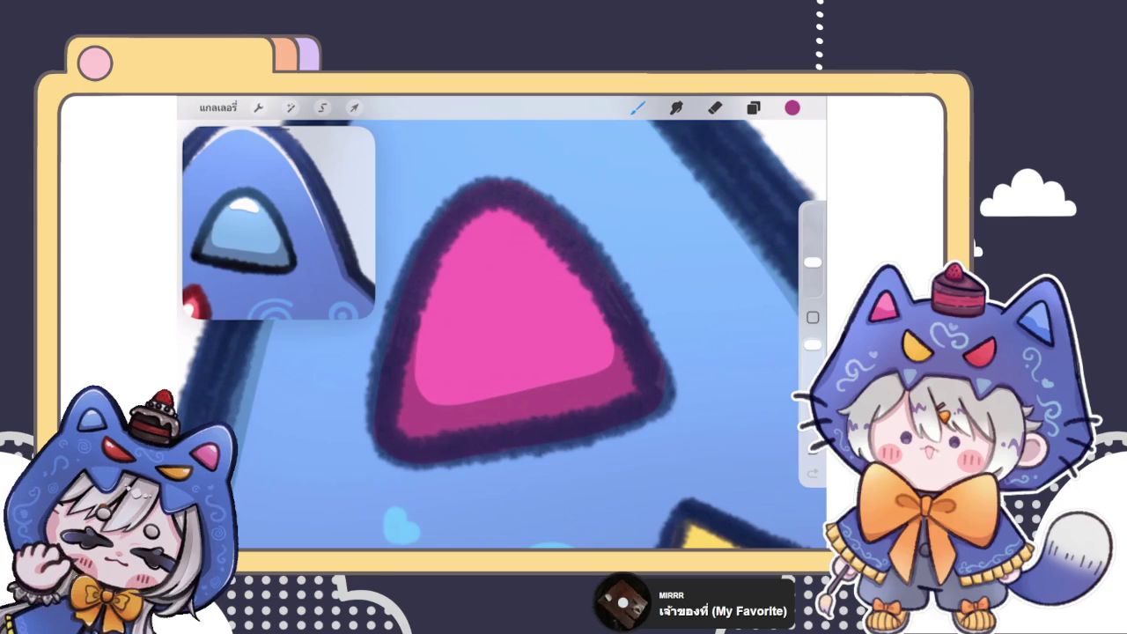
scroll(502, 334, down, 10)
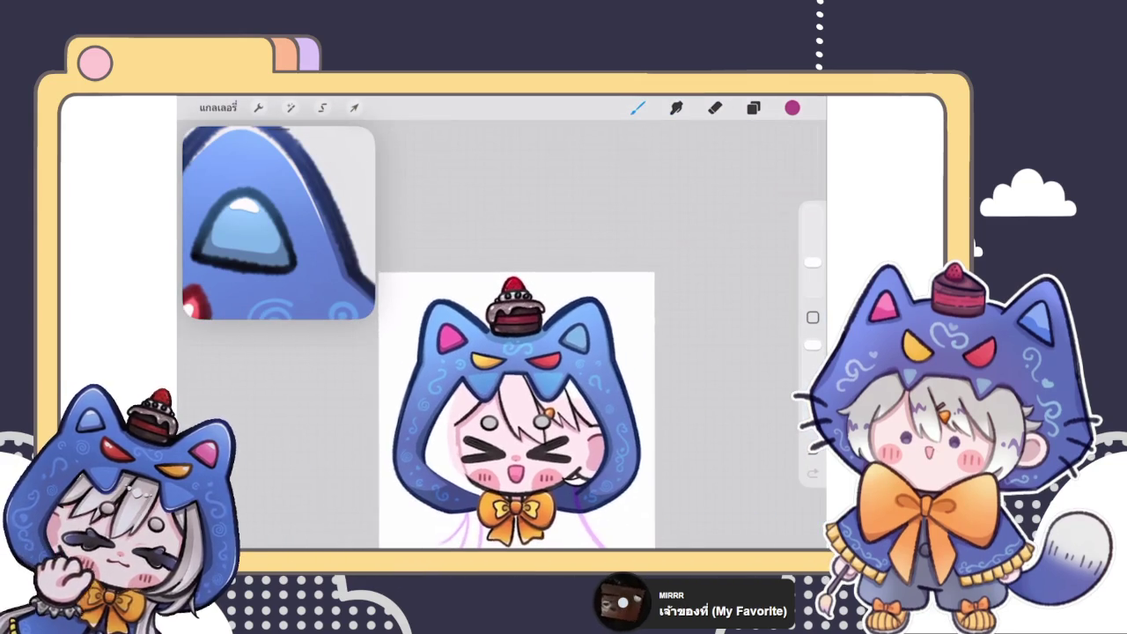
- Switch from the brush to the Eraser with the E shortcut
scroll(520, 405, down, 5)
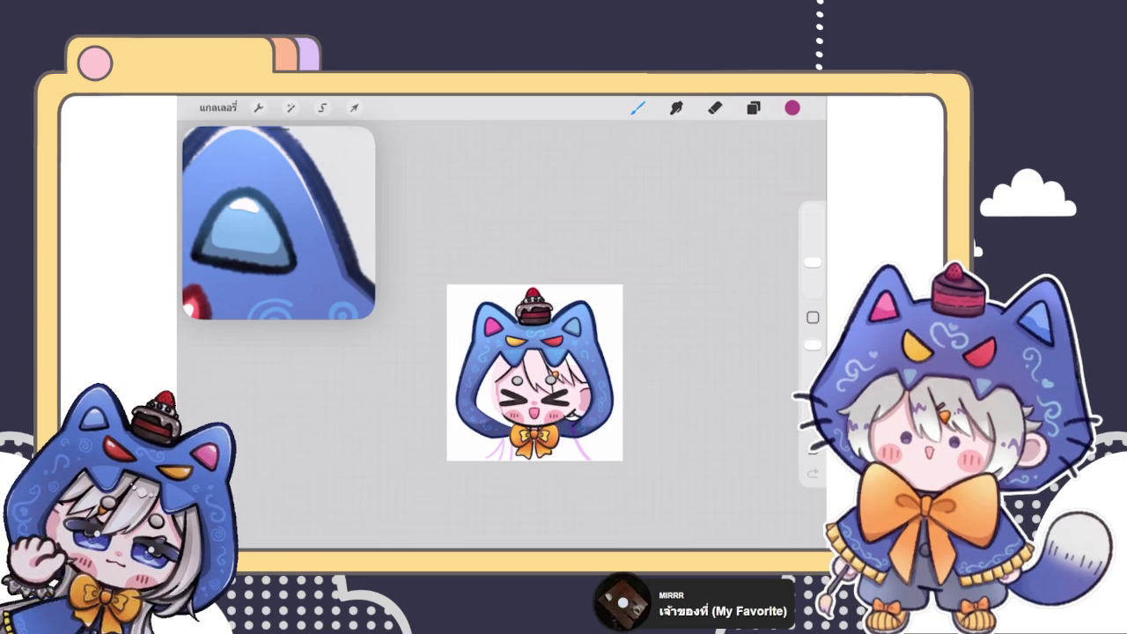
key(e)
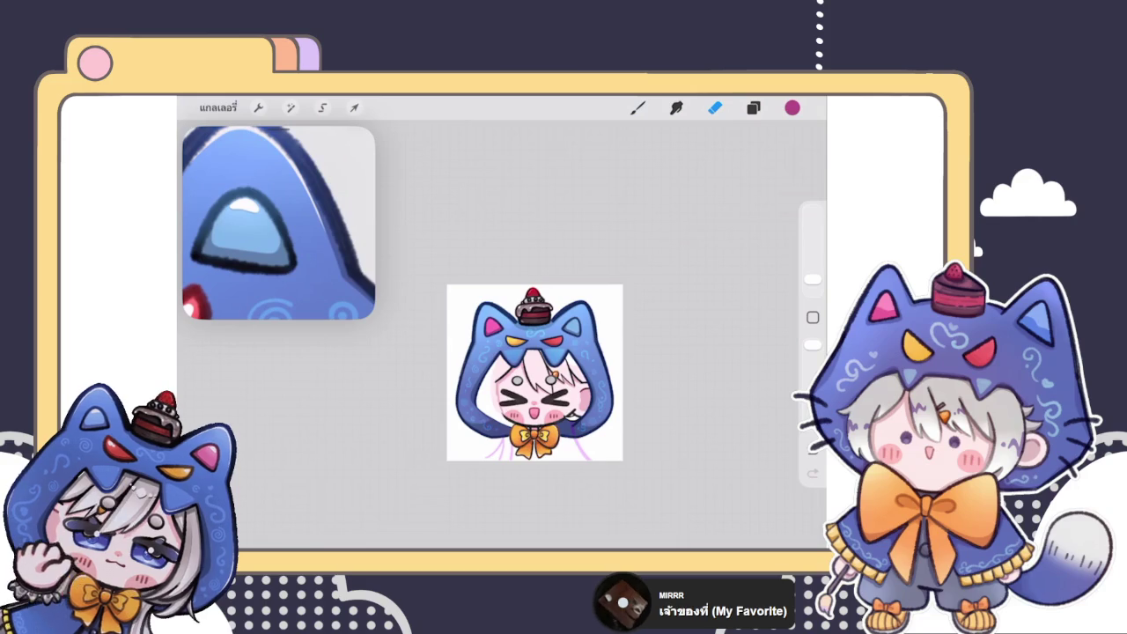
scroll(534, 373, up, 5)
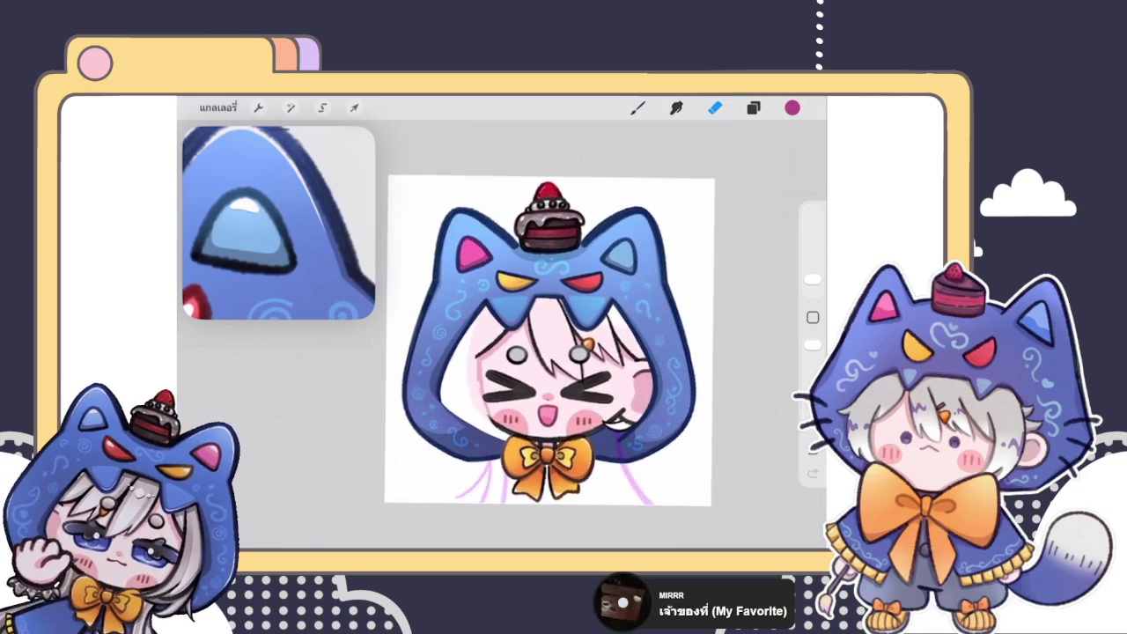
scroll(493, 264, up, 10)
click(753, 108)
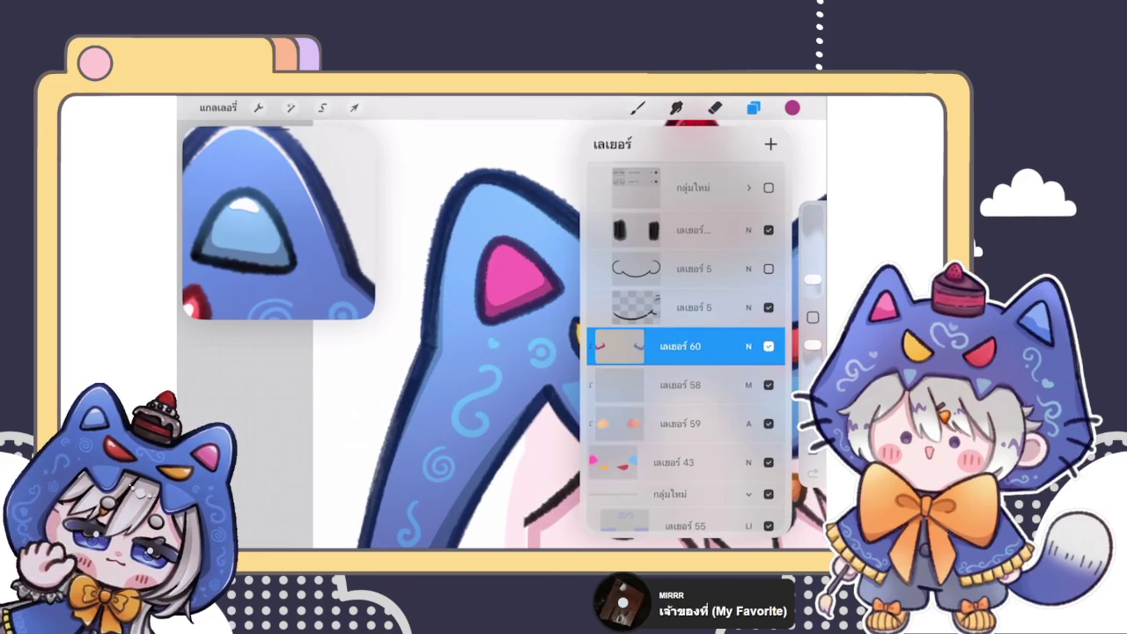
- Add layer 61 above layer 60 as a clipping mask and change its layer option
scroll(563, 353, down, 10)
click(714, 107)
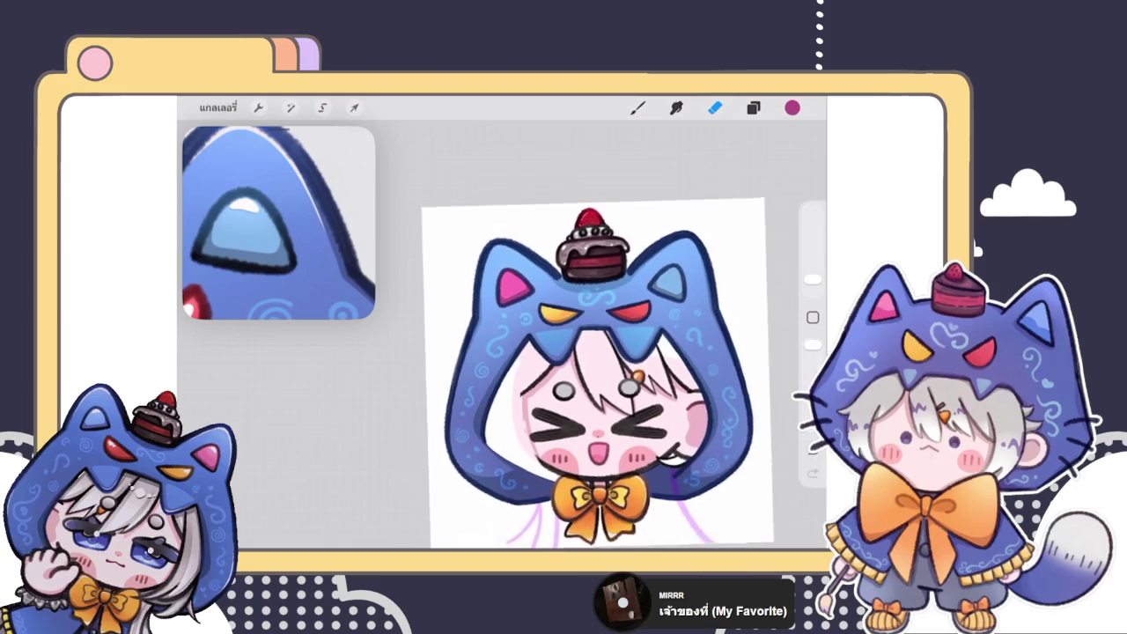
drag(264, 220, 325, 238)
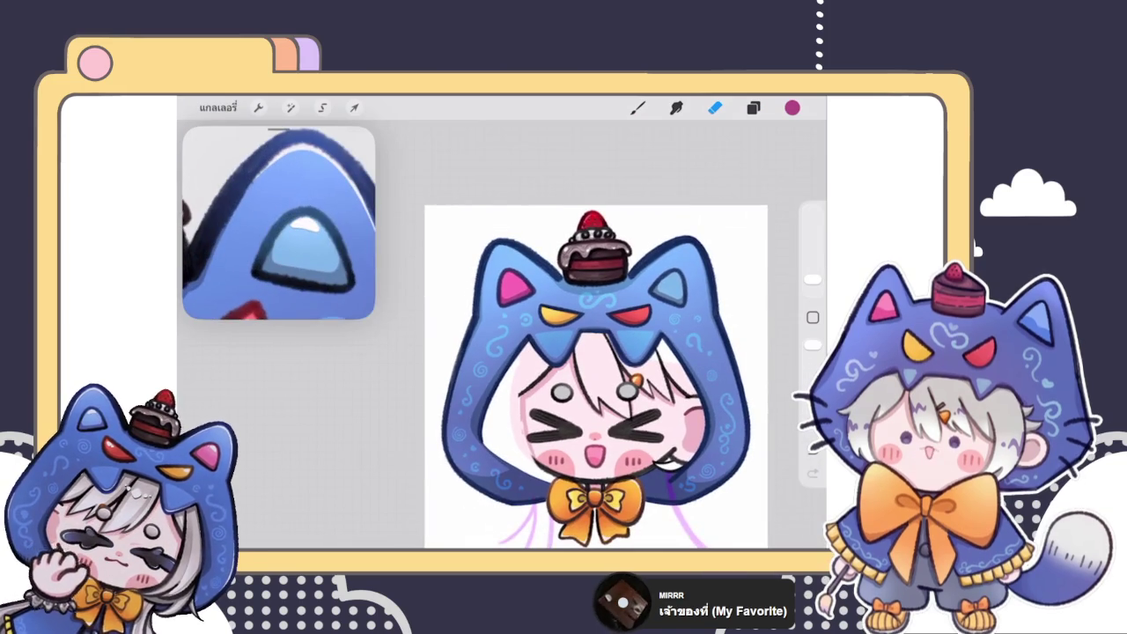
scroll(528, 290, up, 10)
click(753, 108)
click(770, 143)
click(620, 346)
click(528, 377)
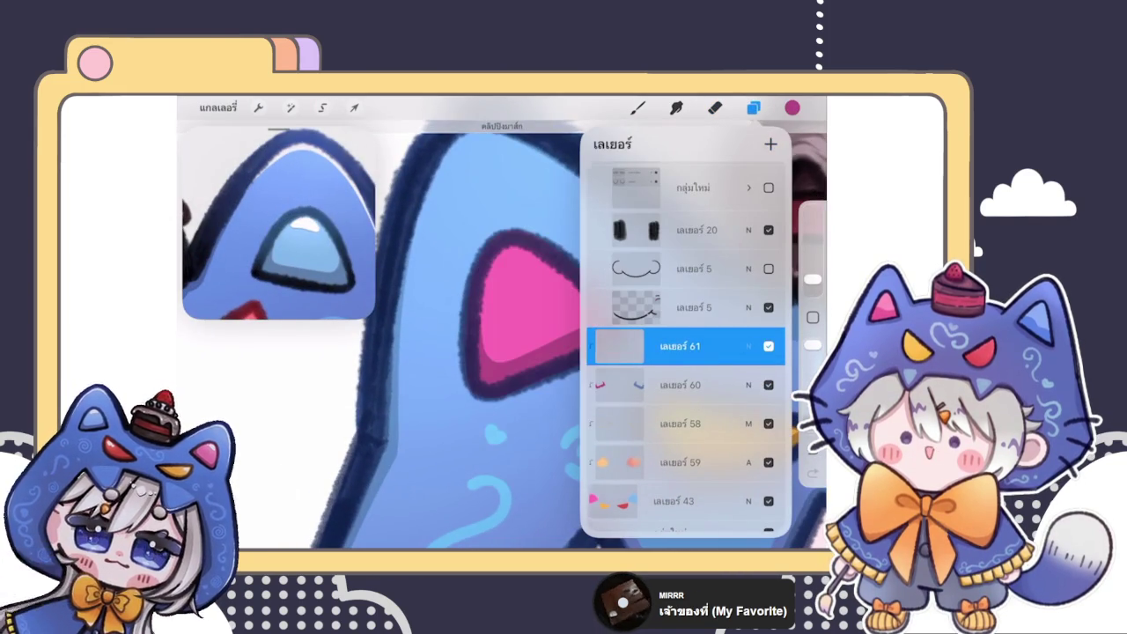
click(620, 346)
click(673, 426)
- Choose a highlight brush at 4% size and a brighter pink colour
click(638, 108)
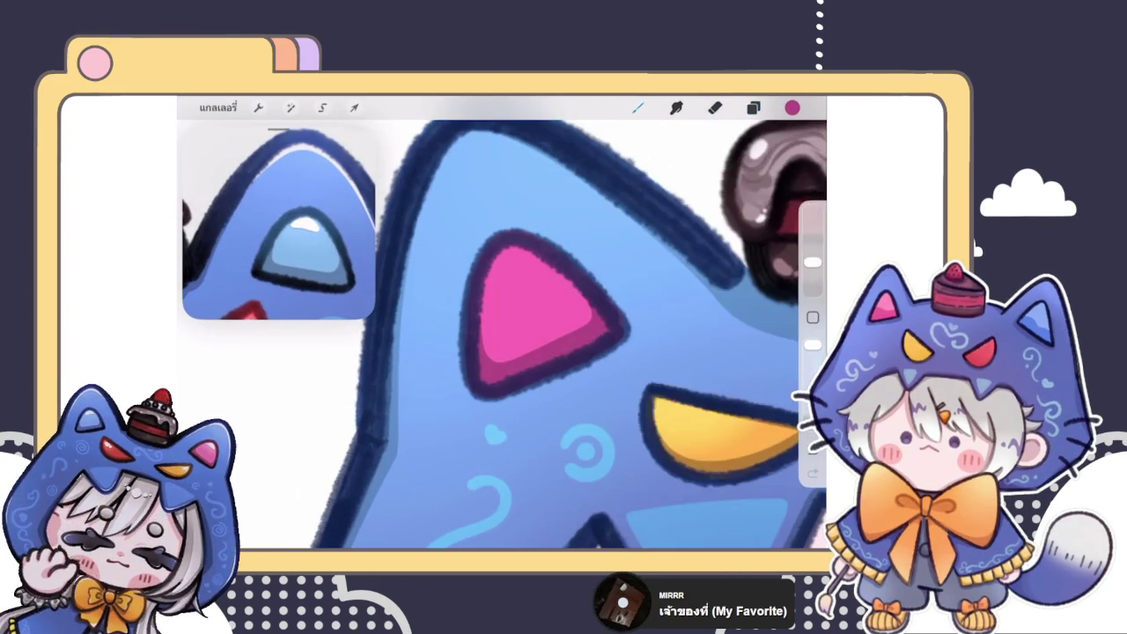
click(638, 107)
click(669, 284)
drag(811, 261, 811, 271)
click(792, 107)
click(757, 145)
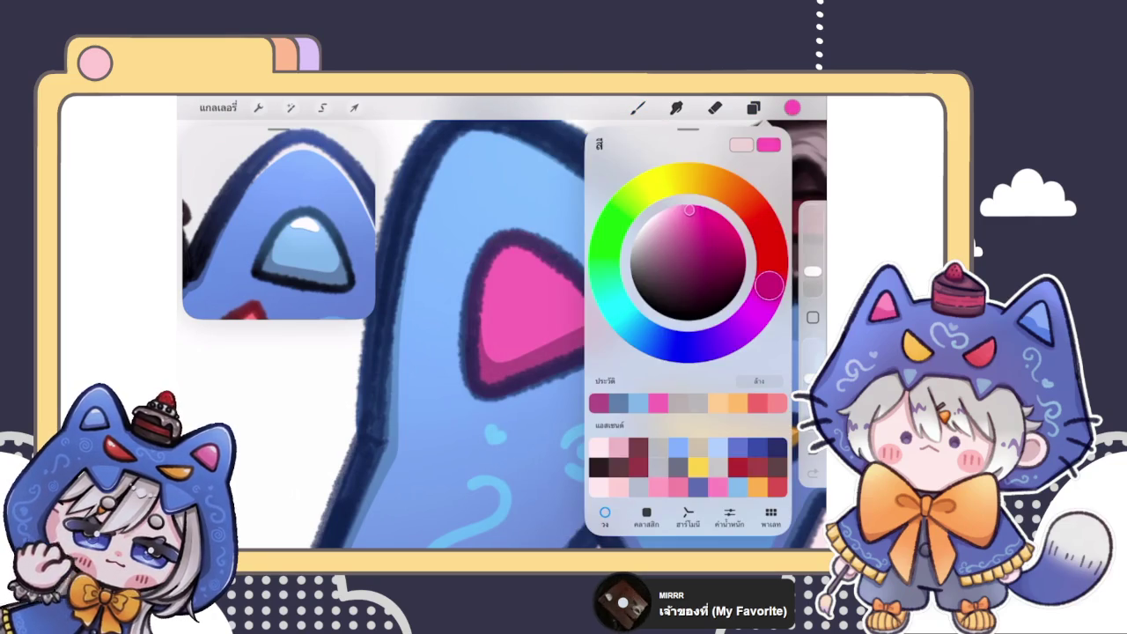
click(792, 107)
- Try a light pink highlight stroke, undo it, and reselect the previous light pink
drag(511, 265, 572, 299)
key(ctrl+z)
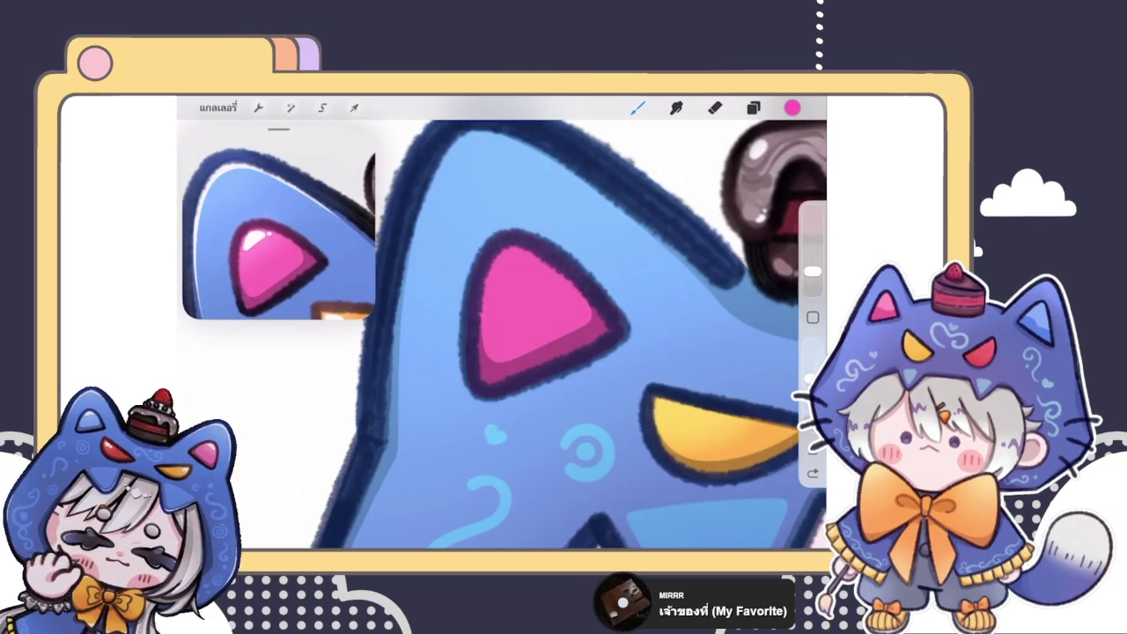
click(792, 107)
click(741, 145)
scroll(528, 308, up, 2)
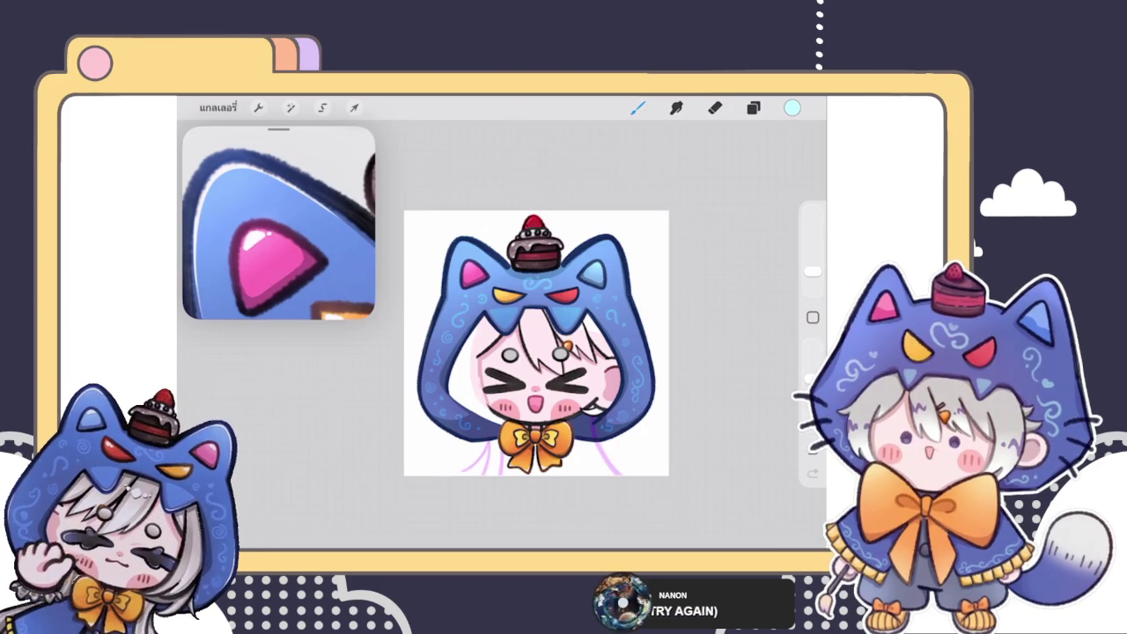
scroll(536, 343, up, 5)
- Pick a light pink and brush a highlight across the top of the pink ear
click(753, 107)
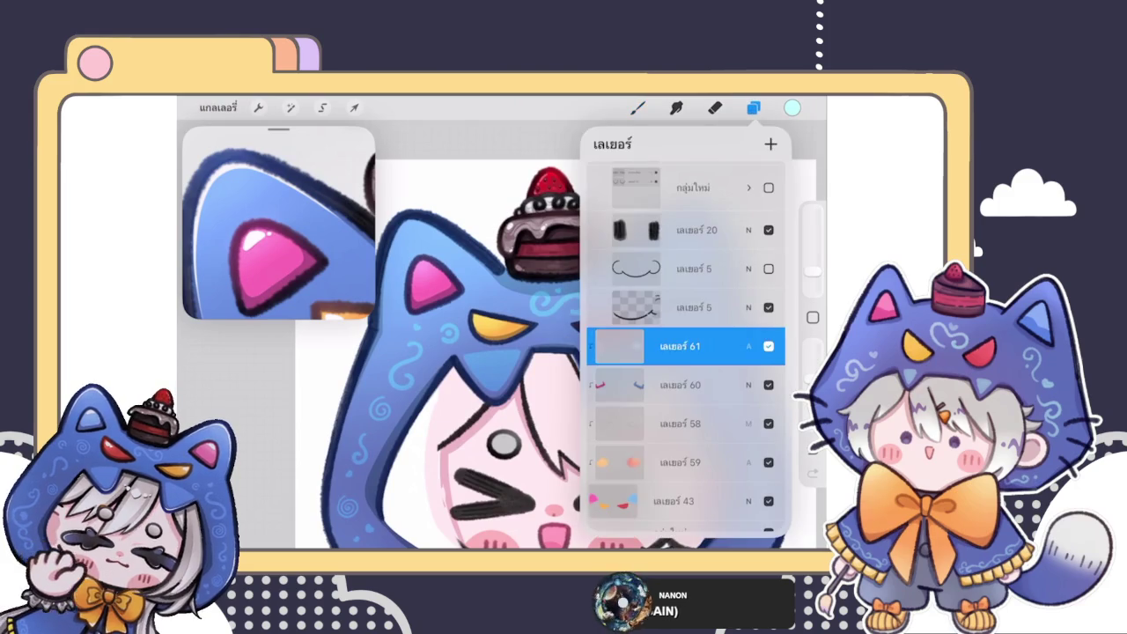
click(752, 107)
scroll(399, 257, up, 2)
scroll(399, 257, up, 2)
scroll(399, 257, up, 1)
click(753, 107)
click(792, 107)
click(617, 402)
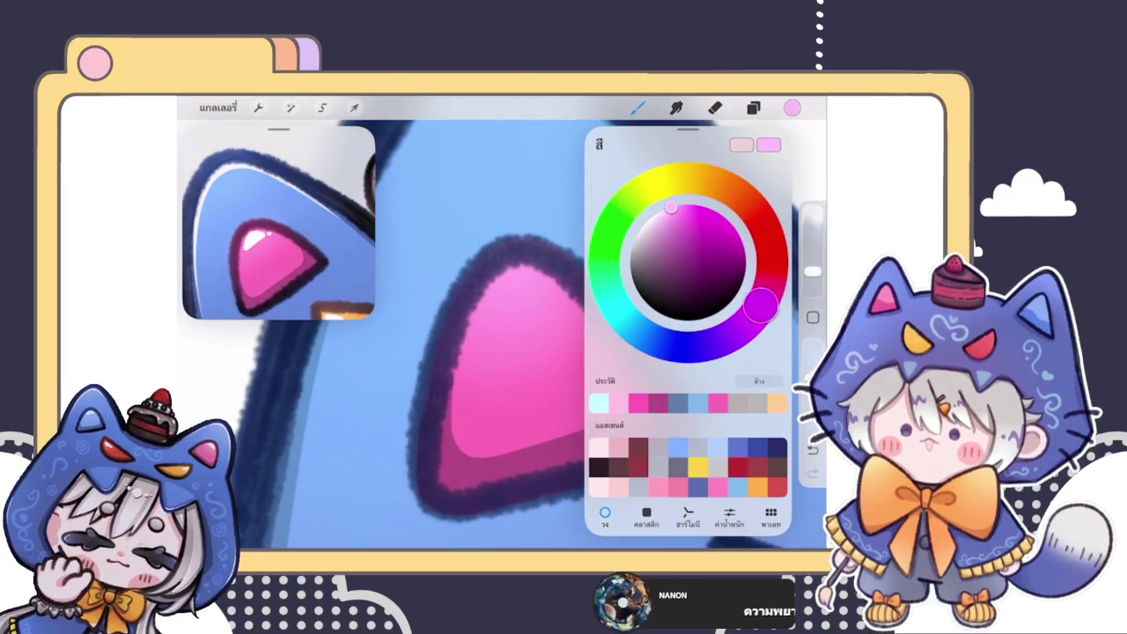
mouse_move(503, 238)
mouse_down()
mouse_move(478, 302)
mouse_move(451, 305)
mouse_move(478, 251)
mouse_up()
scroll(502, 335, down, 3)
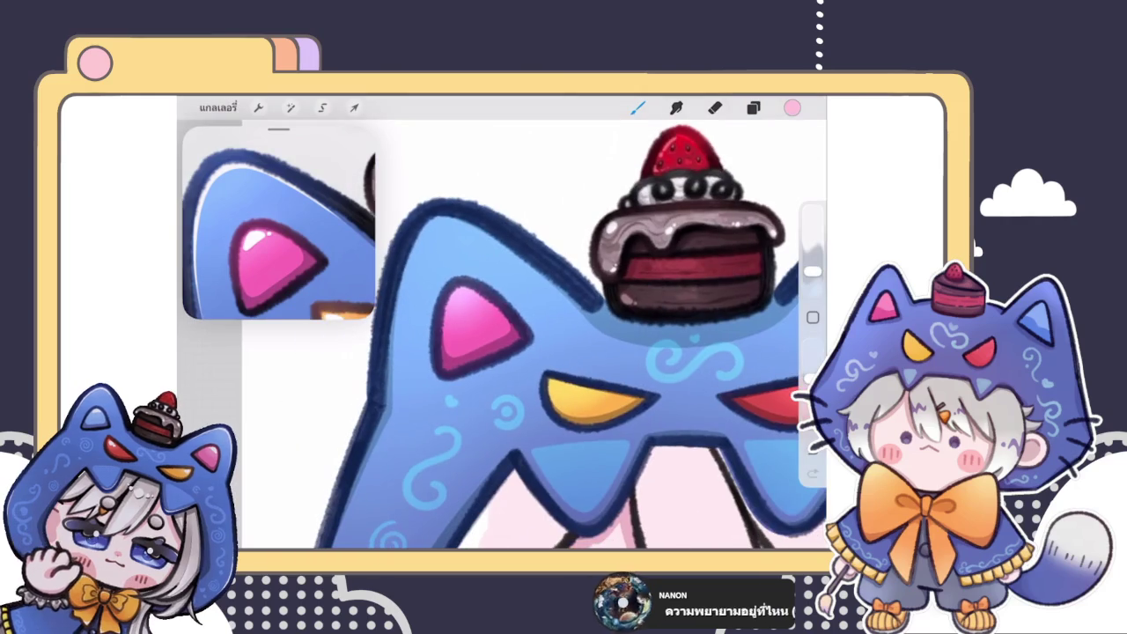
scroll(479, 299, up, 3)
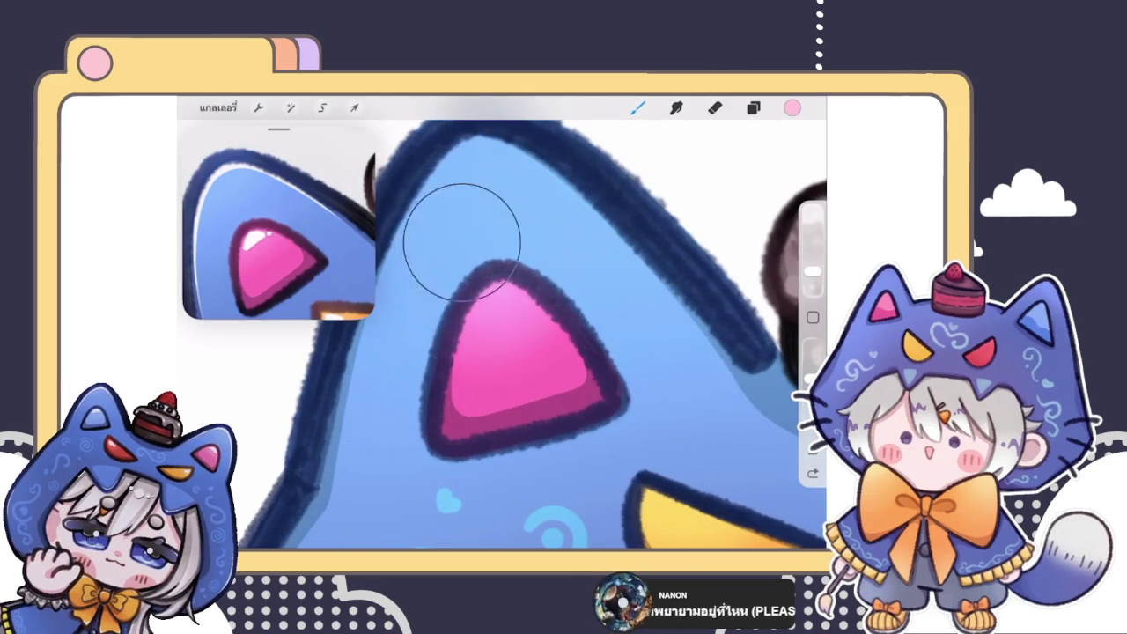
scroll(509, 233, down, 5)
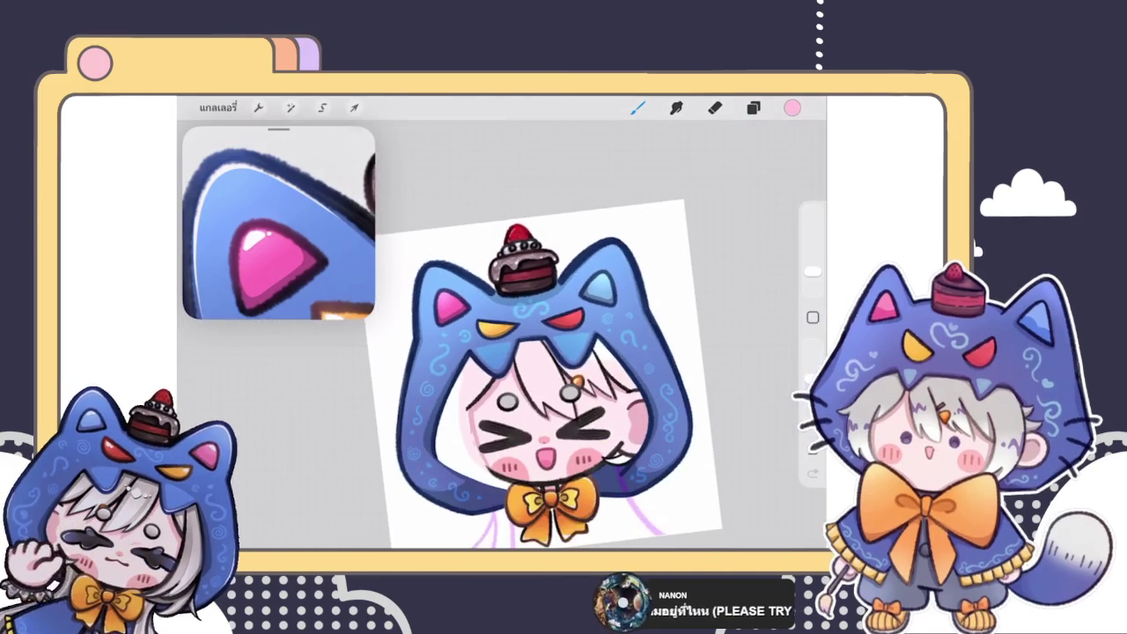
scroll(543, 374, down, 3)
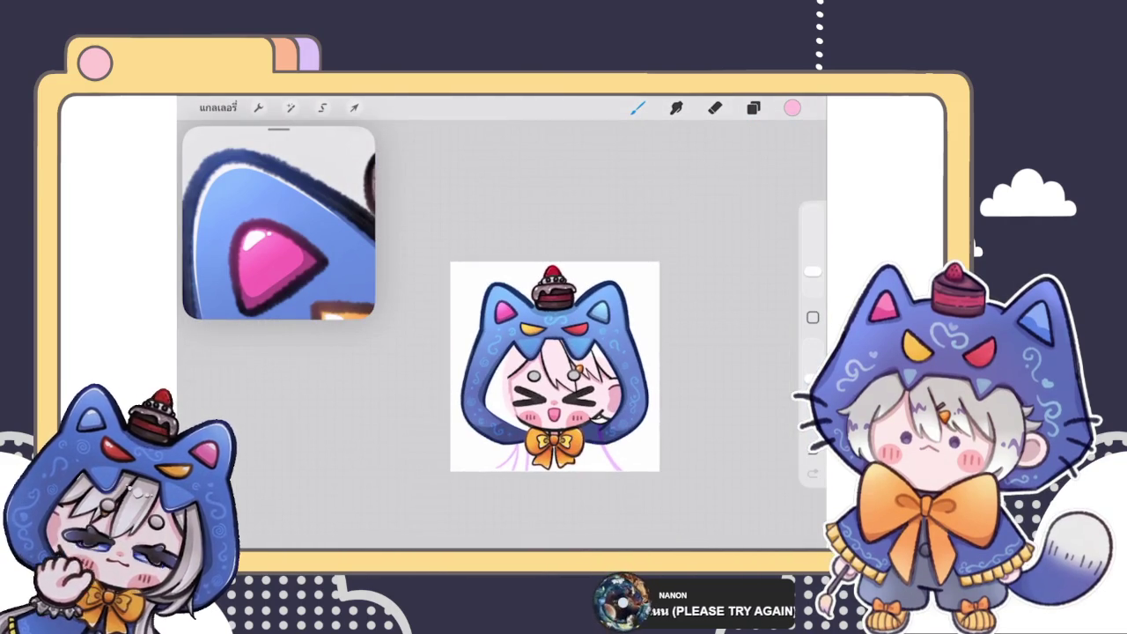
scroll(534, 368, up, 3)
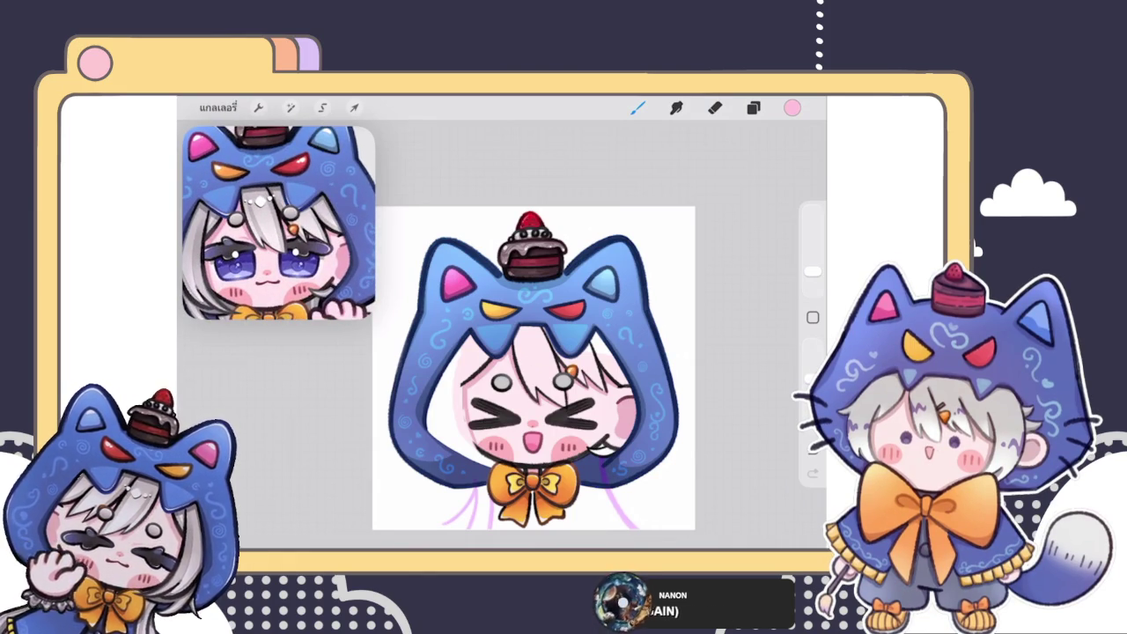
- Select the hood outline layer, Layer 19, in the Layers panel
scroll(533, 368, down, 2)
scroll(498, 320, down, 1)
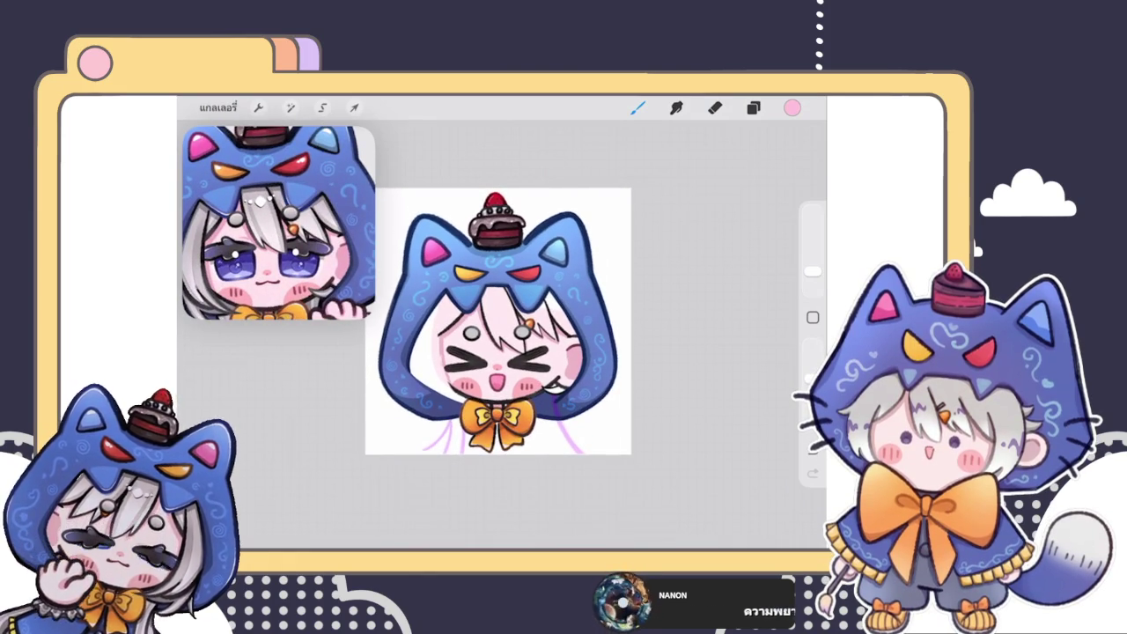
scroll(499, 321, up, 3)
click(753, 107)
scroll(685, 343, up, 2)
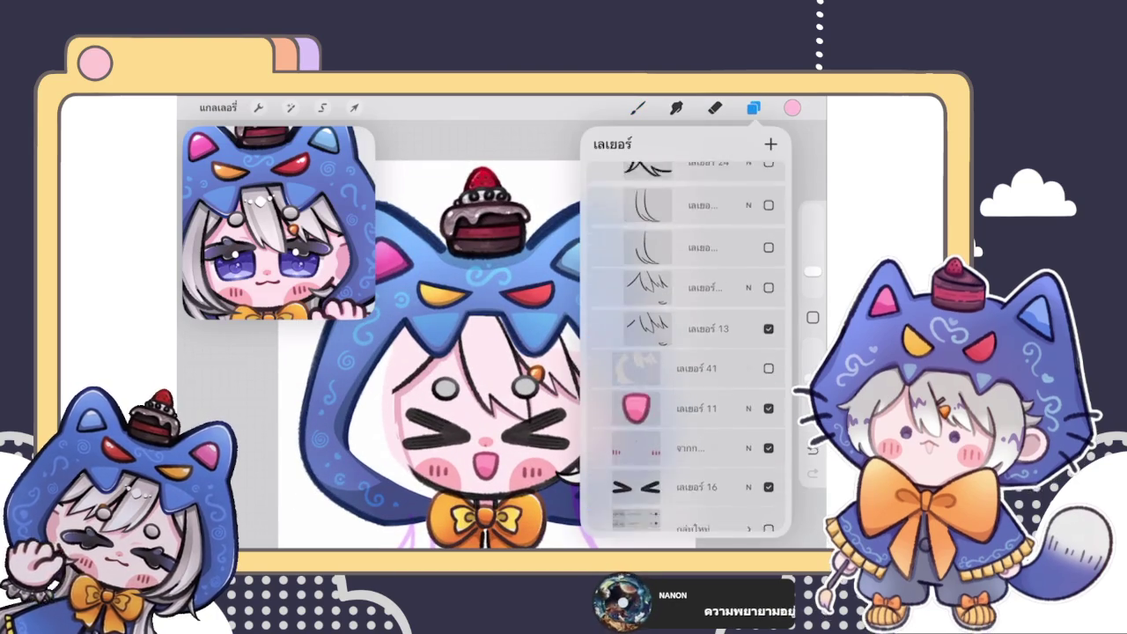
scroll(685, 343, up, 5)
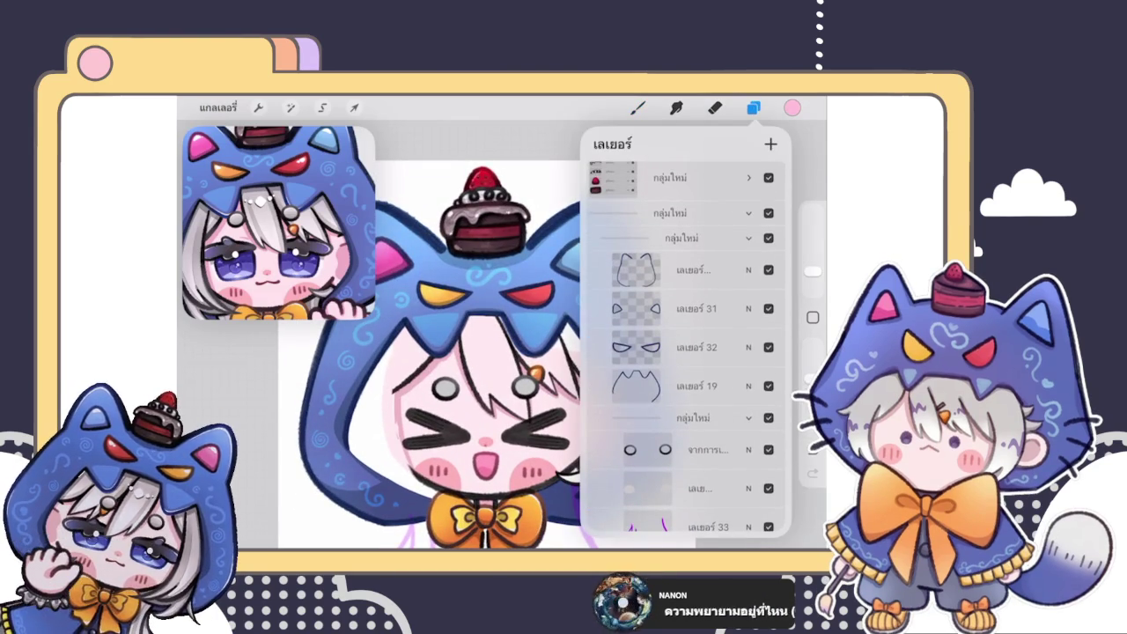
click(695, 386)
click(635, 385)
click(635, 386)
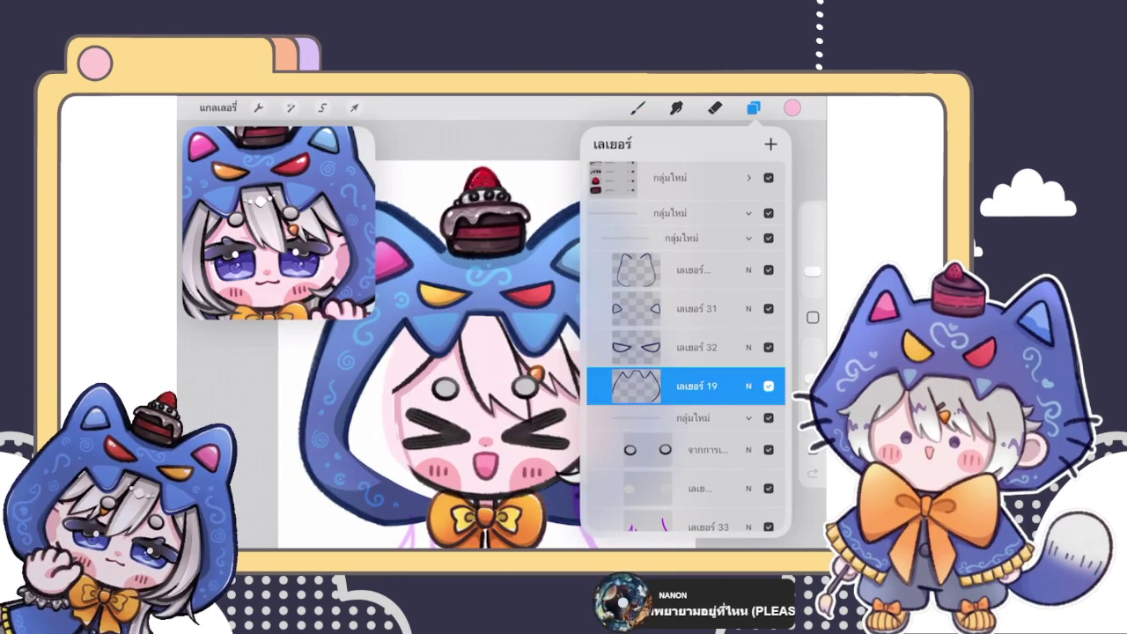
click(637, 107)
click(396, 396)
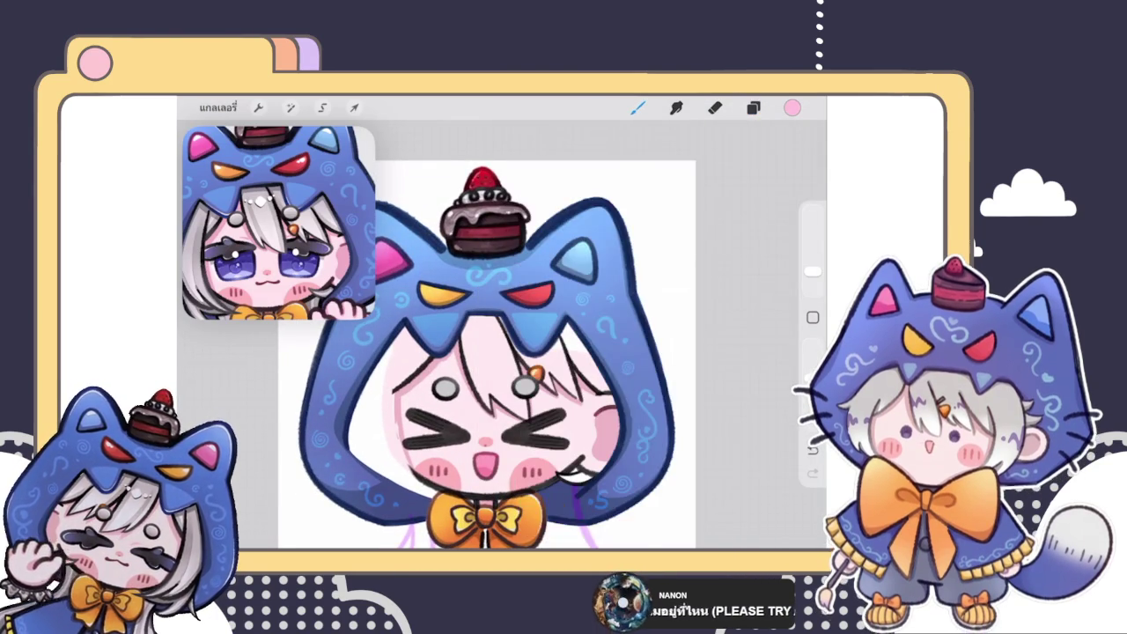
- Review the layer stack by reopening the Layers list several times
scroll(563, 334, up, 3)
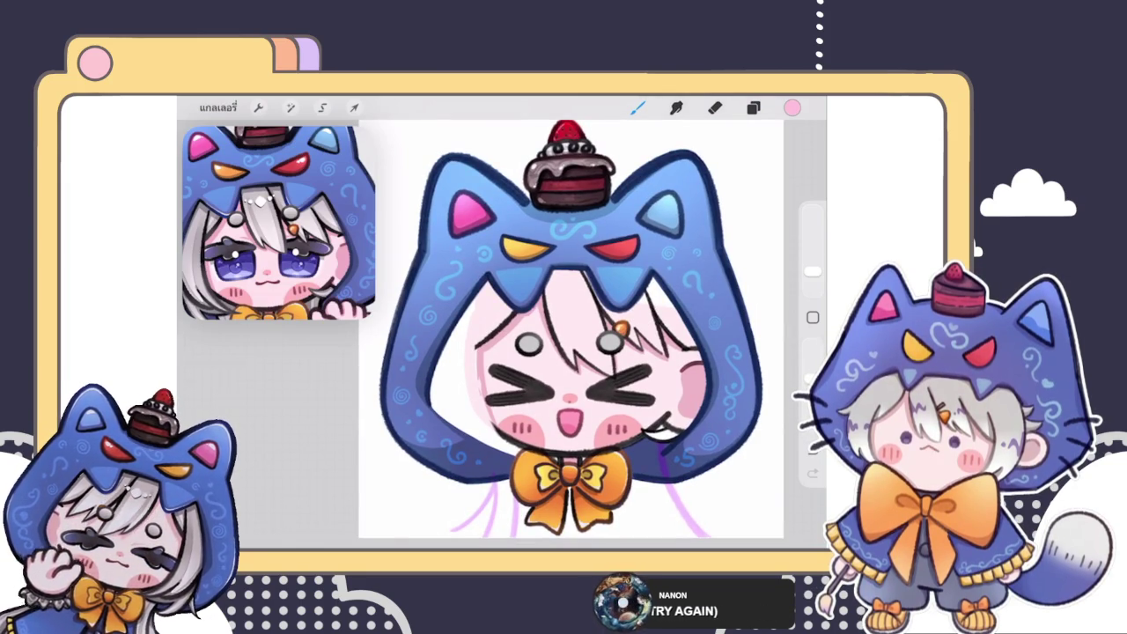
click(753, 107)
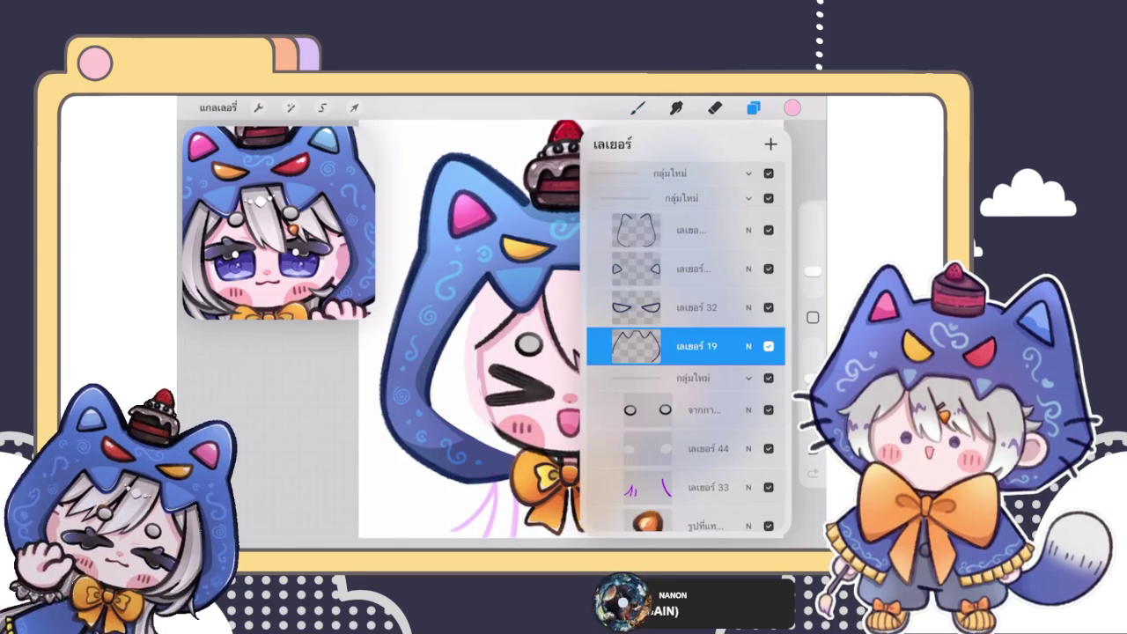
click(753, 107)
click(753, 107)
click(752, 107)
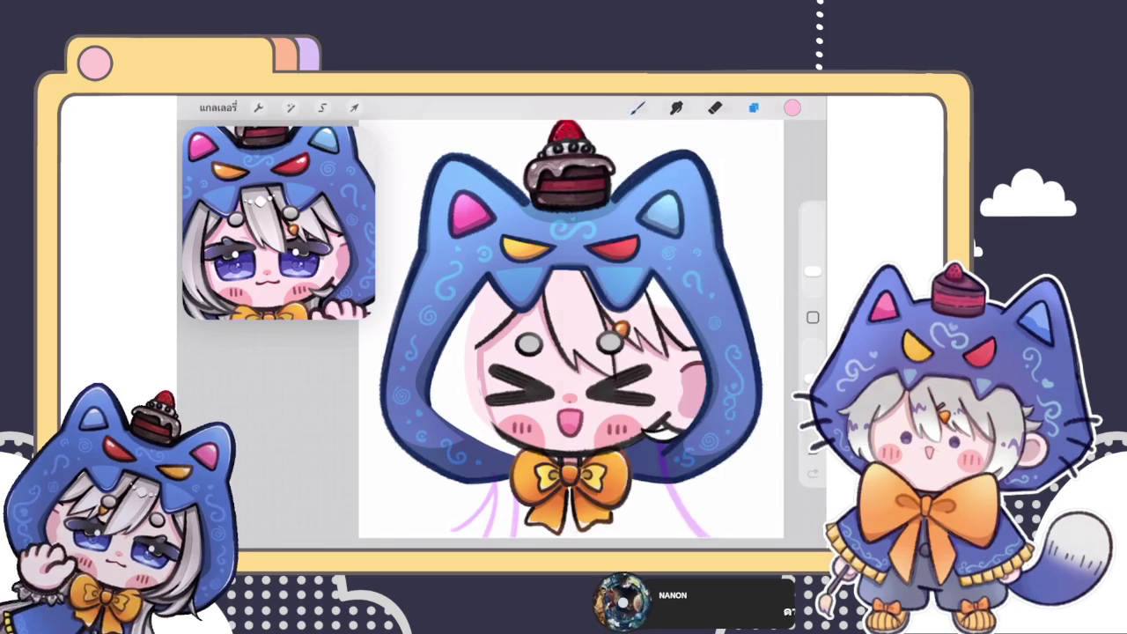
scroll(572, 334, up, 2)
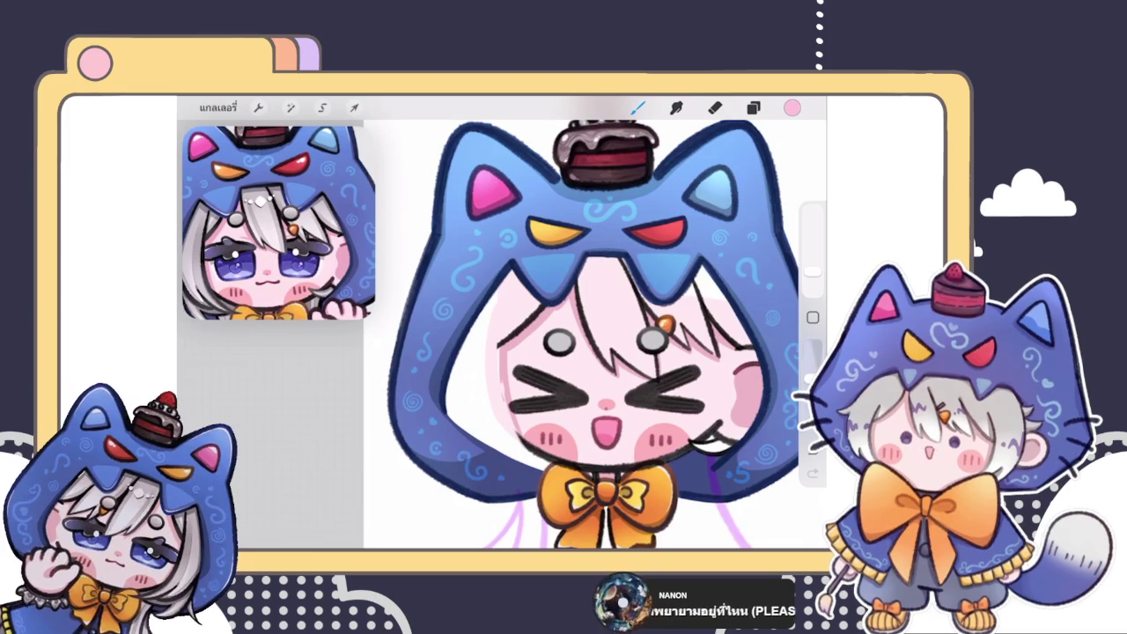
click(753, 108)
click(753, 107)
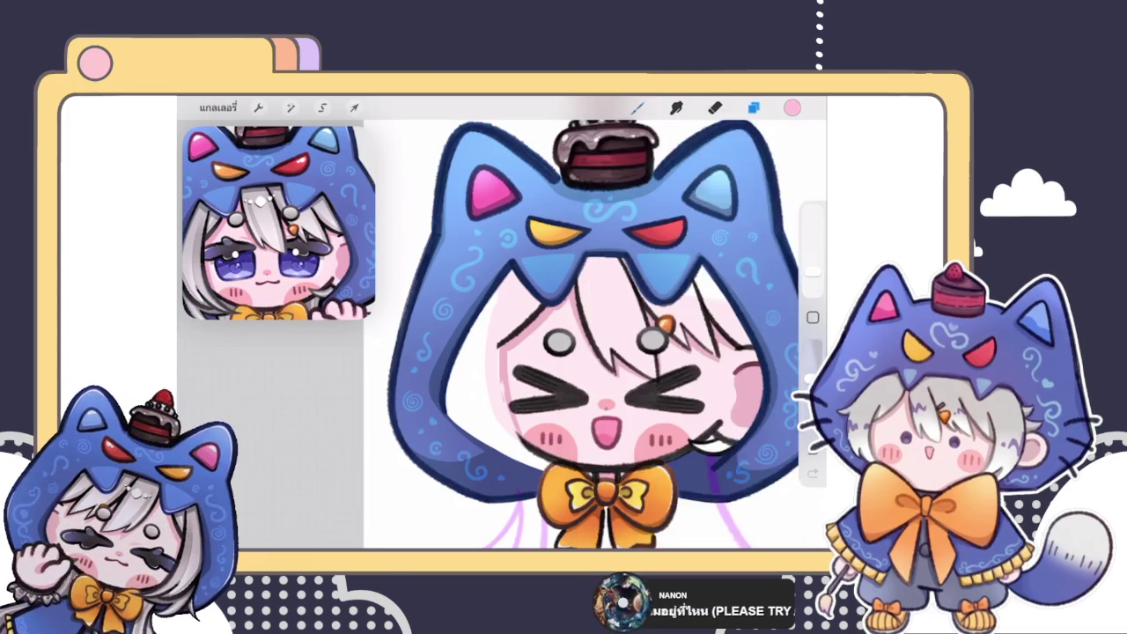
scroll(598, 335, up, 1)
scroll(616, 352, up, 2)
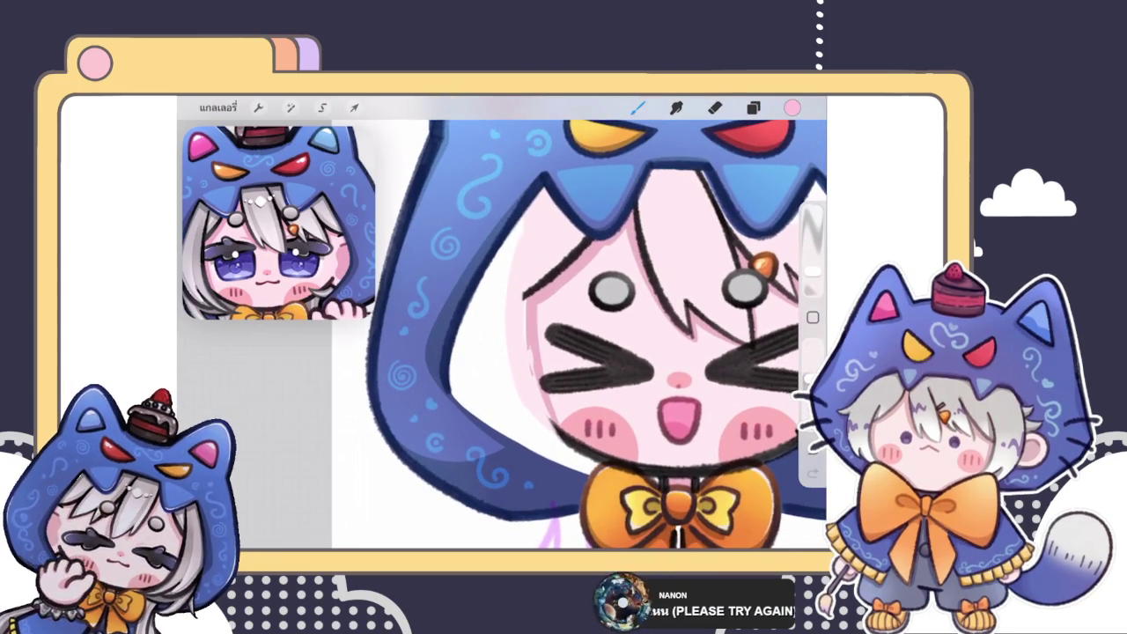
- Eyedrop the dark navy from the reference image's hood
click(792, 107)
click(793, 108)
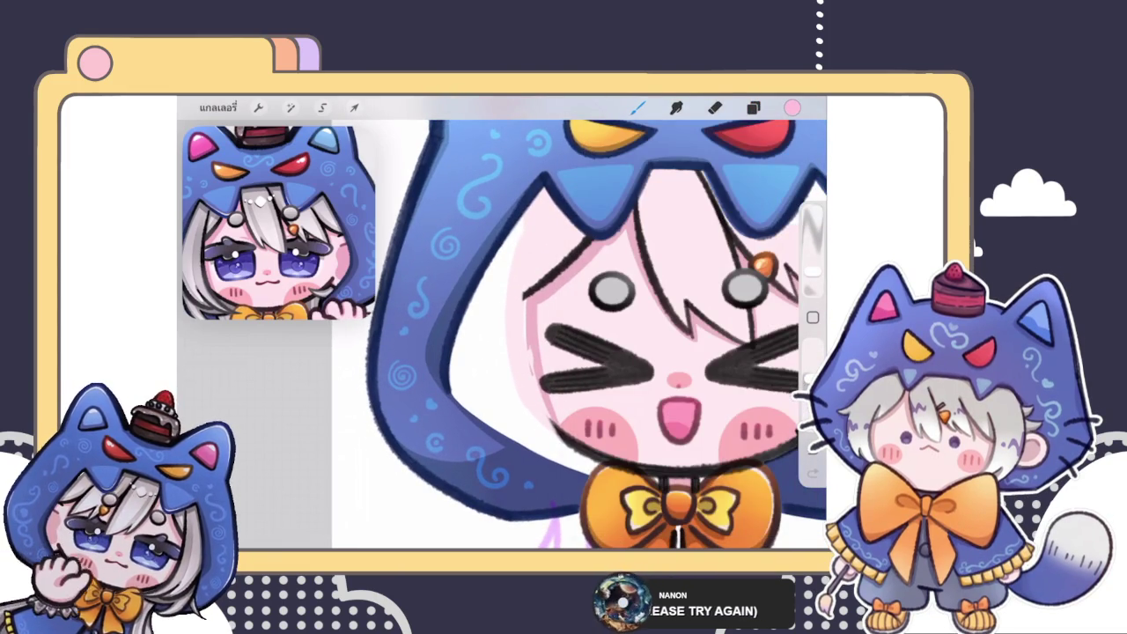
click(304, 180)
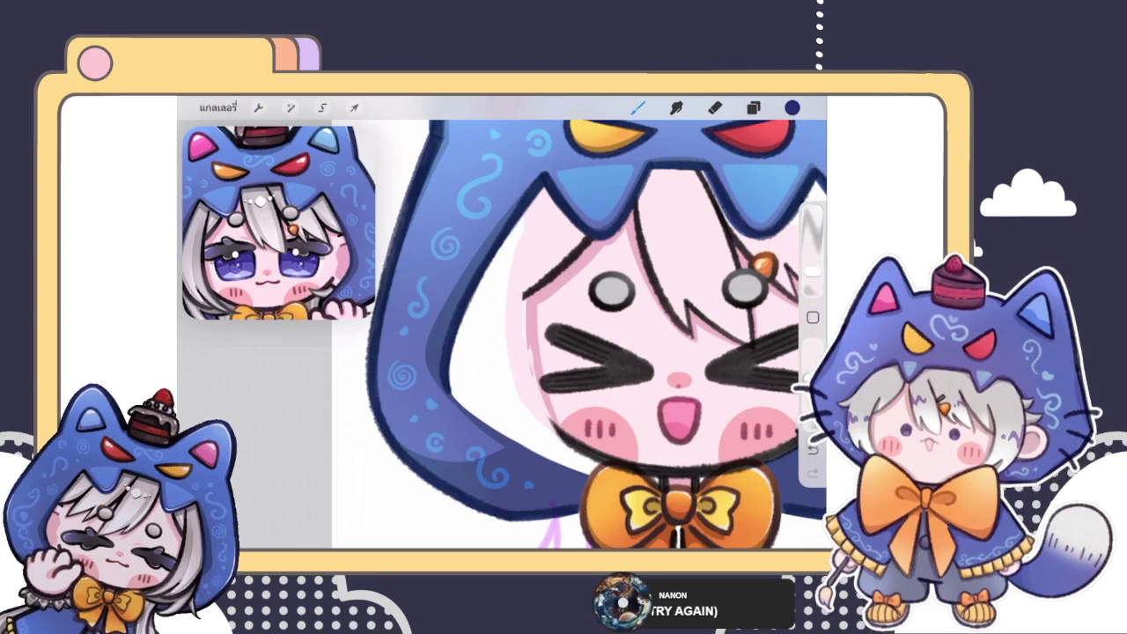
scroll(502, 334, up, 3)
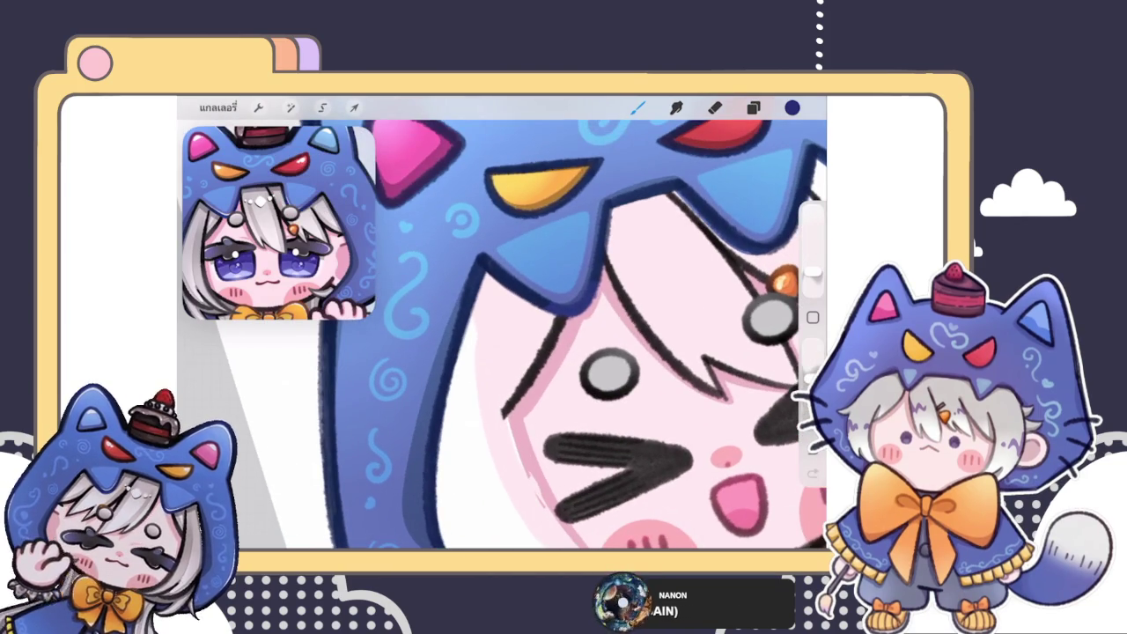
scroll(502, 334, up, 2)
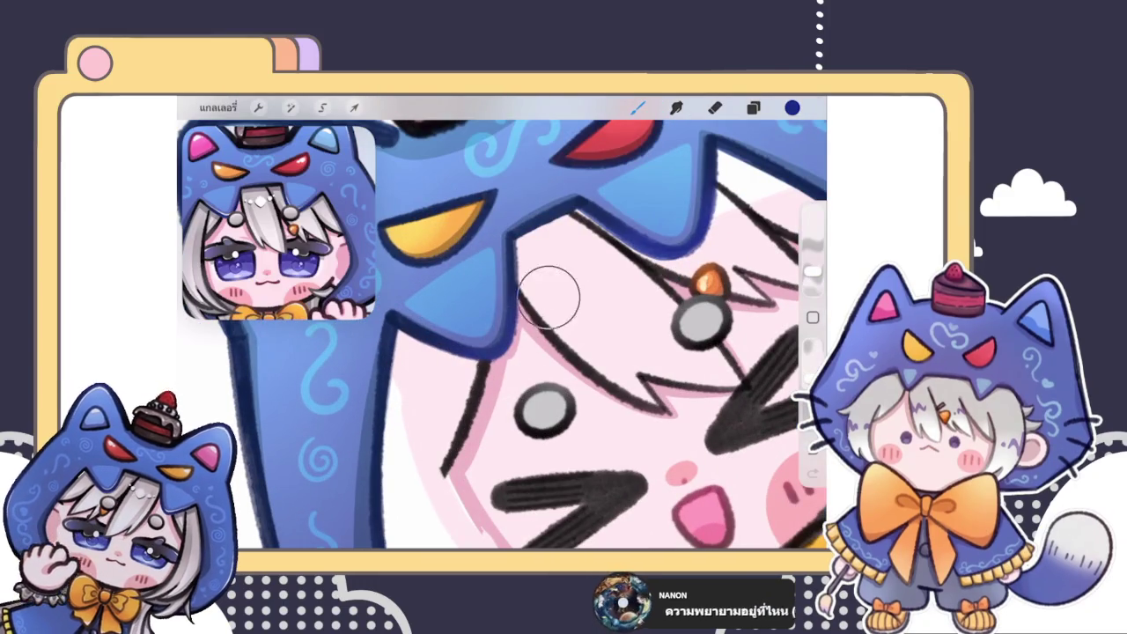
scroll(536, 342, down, 5)
scroll(517, 310, down, 3)
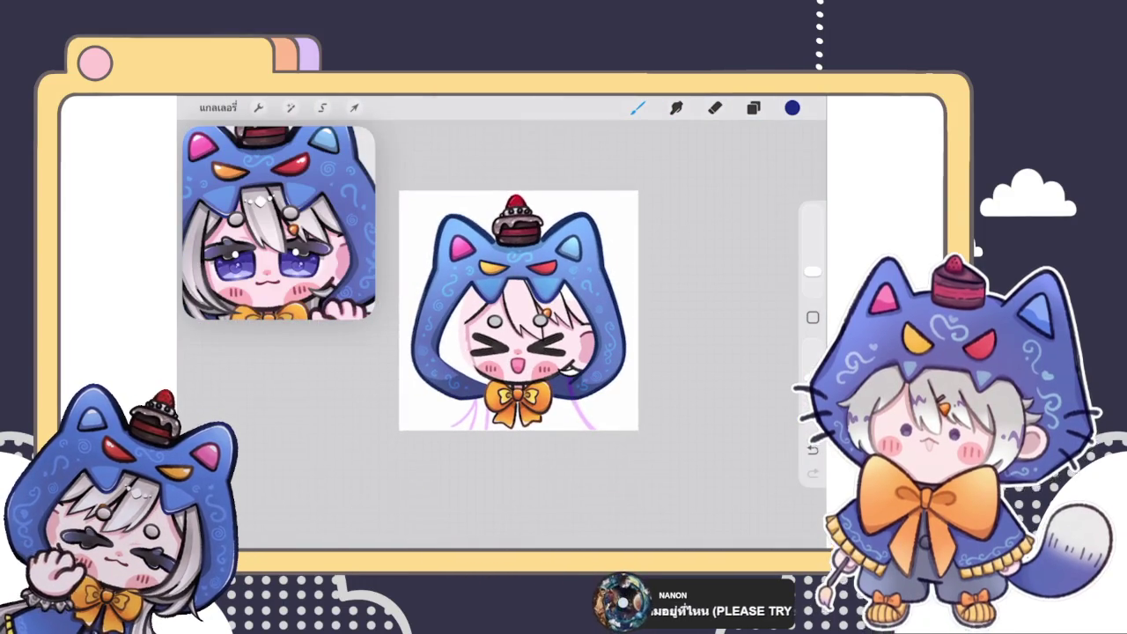
scroll(519, 310, up, 5)
scroll(563, 299, up, 1)
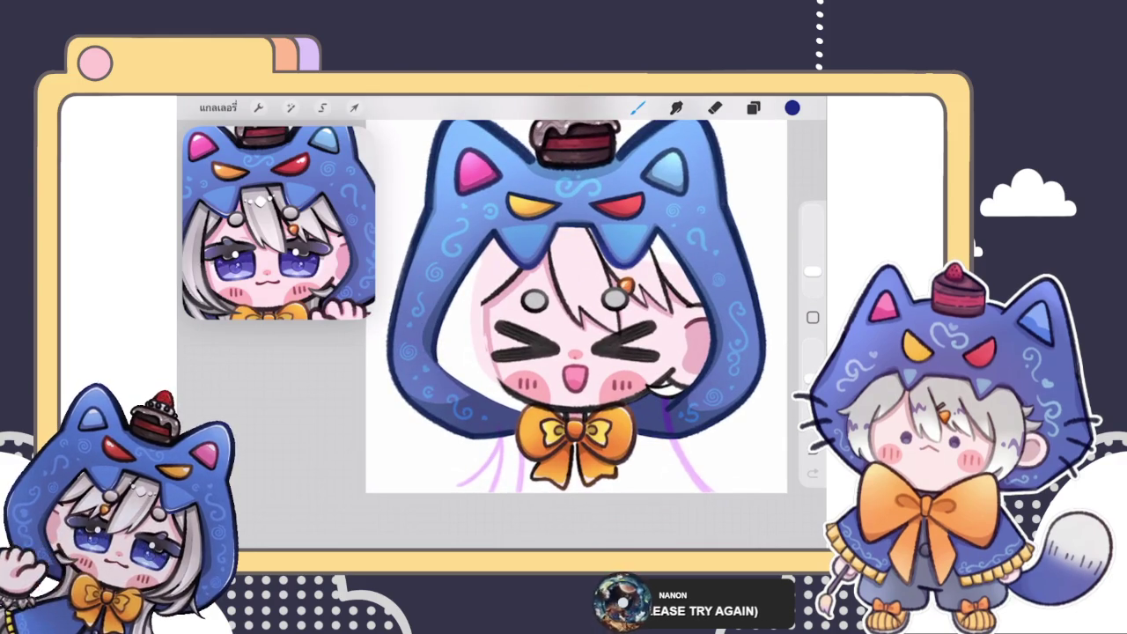
scroll(492, 326, up, 3)
- Enlarge the brush slightly and pick a lighter outline blue in the colour disc
drag(811, 271, 812, 267)
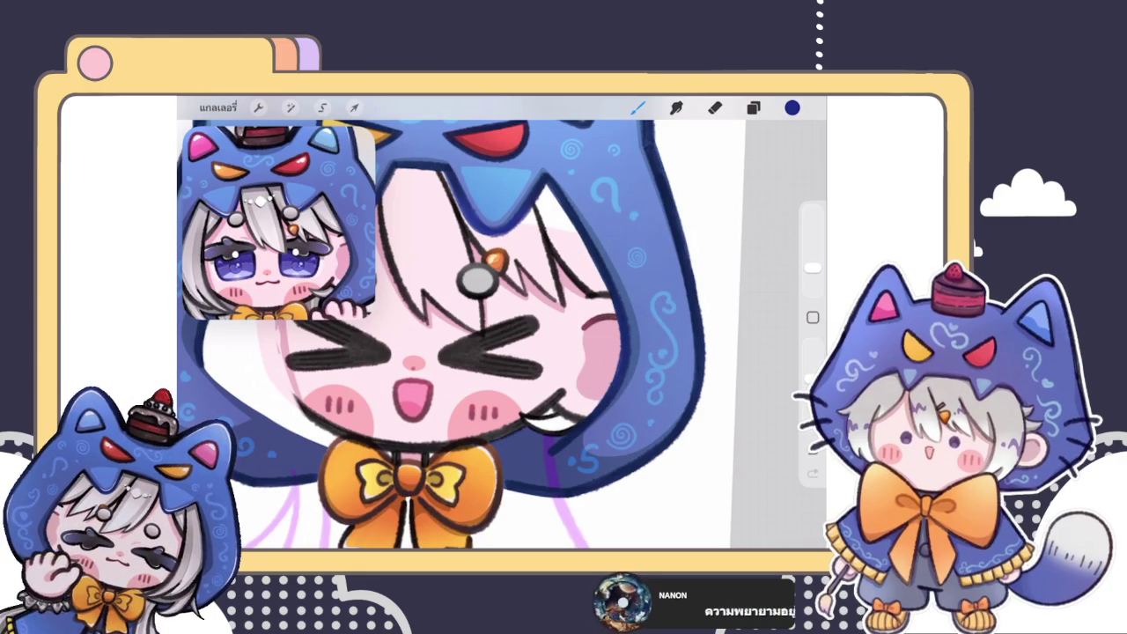
click(793, 108)
click(706, 238)
click(637, 108)
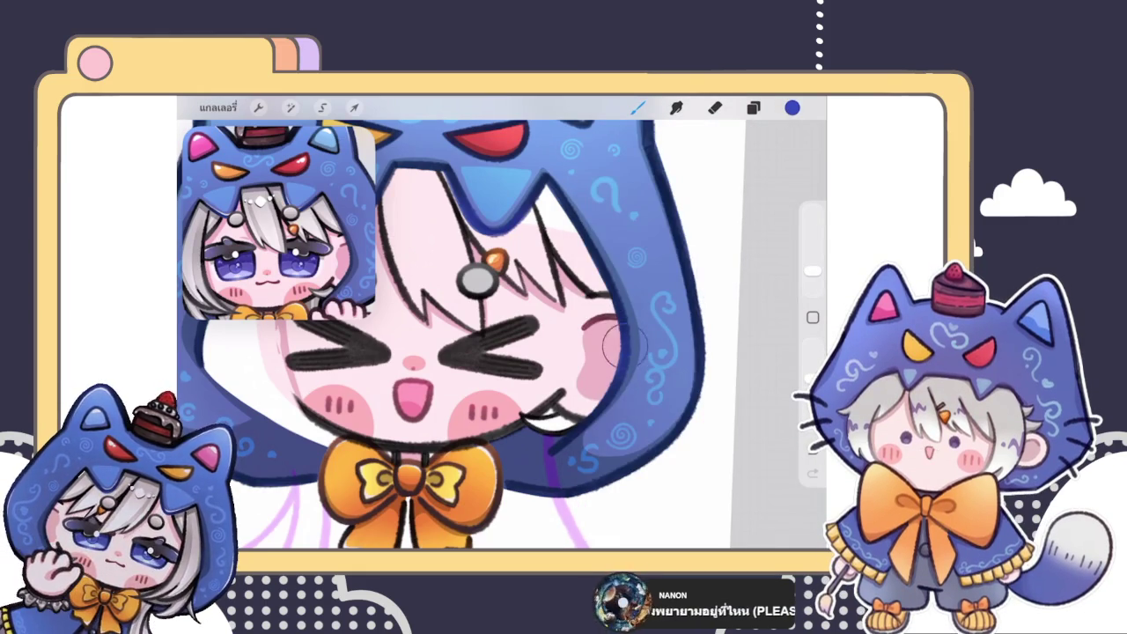
scroll(554, 335, down, 5)
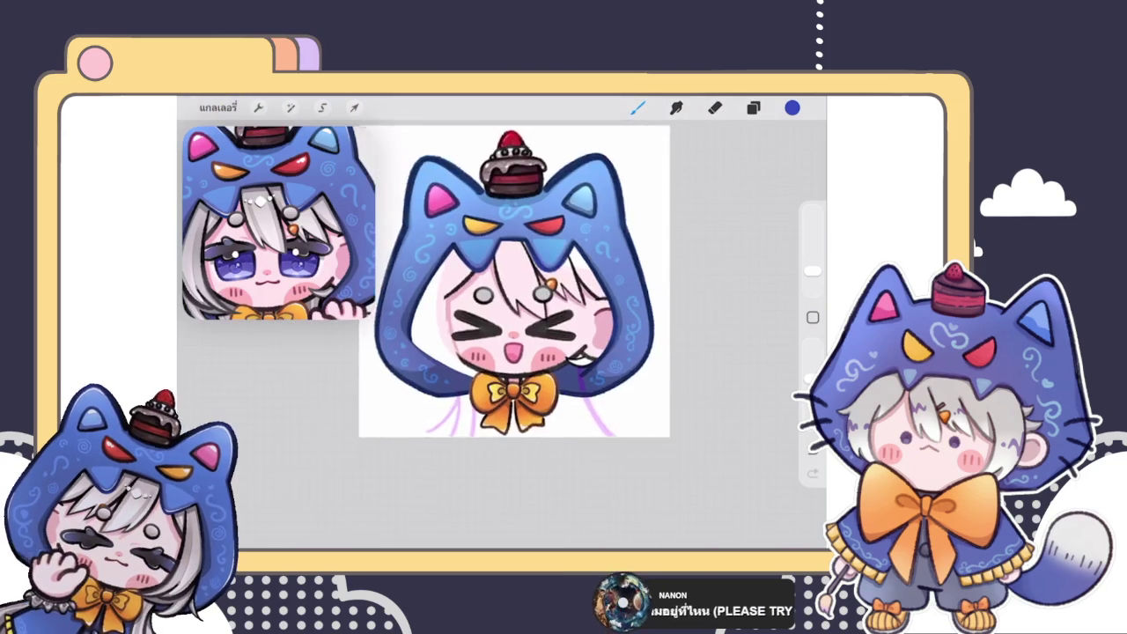
scroll(554, 290, up, 5)
scroll(555, 290, up, 3)
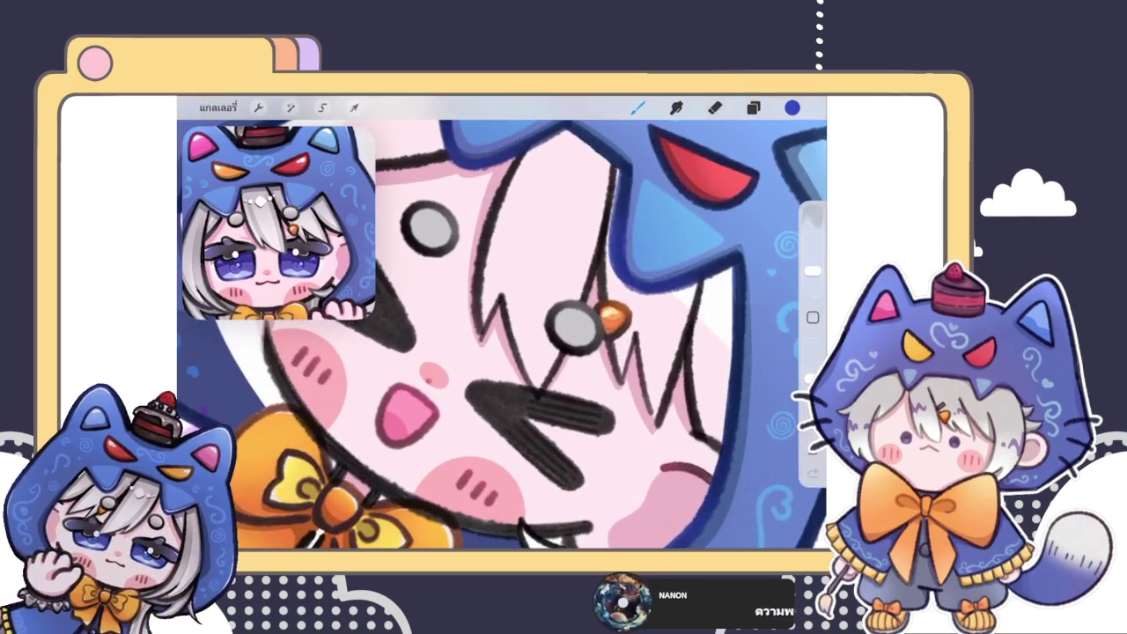
click(752, 107)
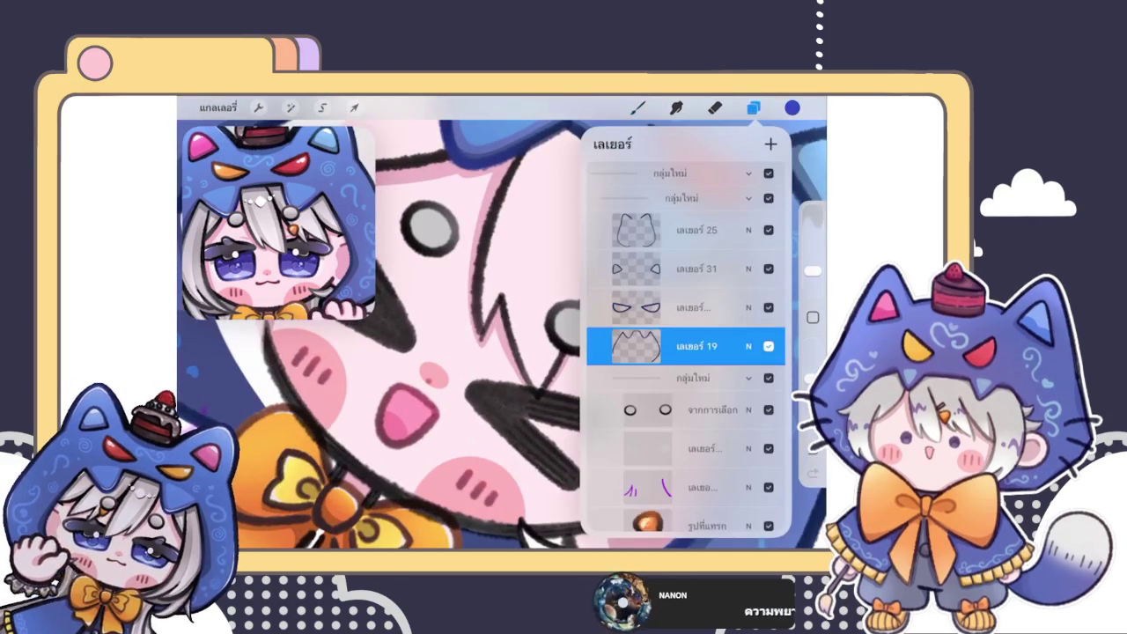
- Toggle the hood outline layer's visibility to compare the hood with and without it
click(637, 107)
scroll(502, 334, up, 5)
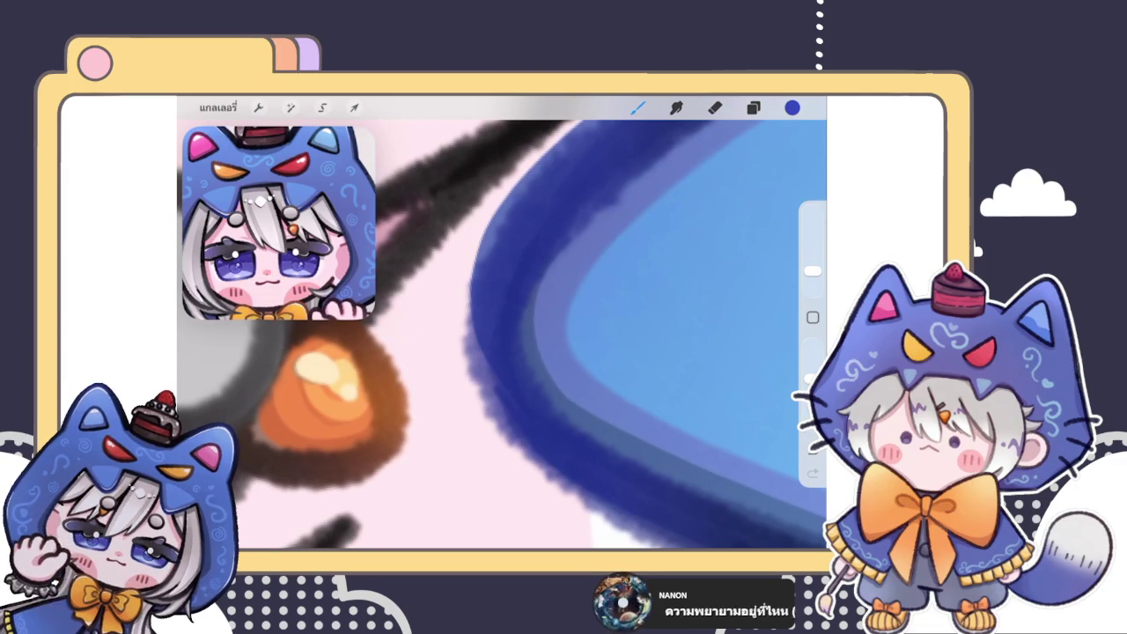
scroll(502, 335, down, 3)
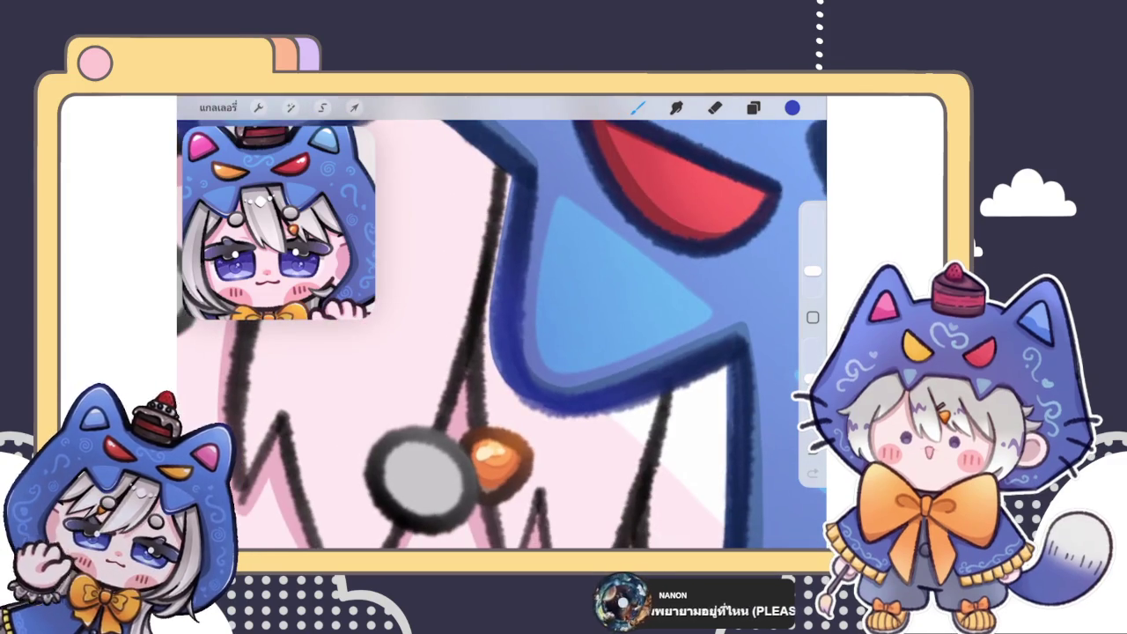
scroll(502, 335, down, 3)
click(752, 107)
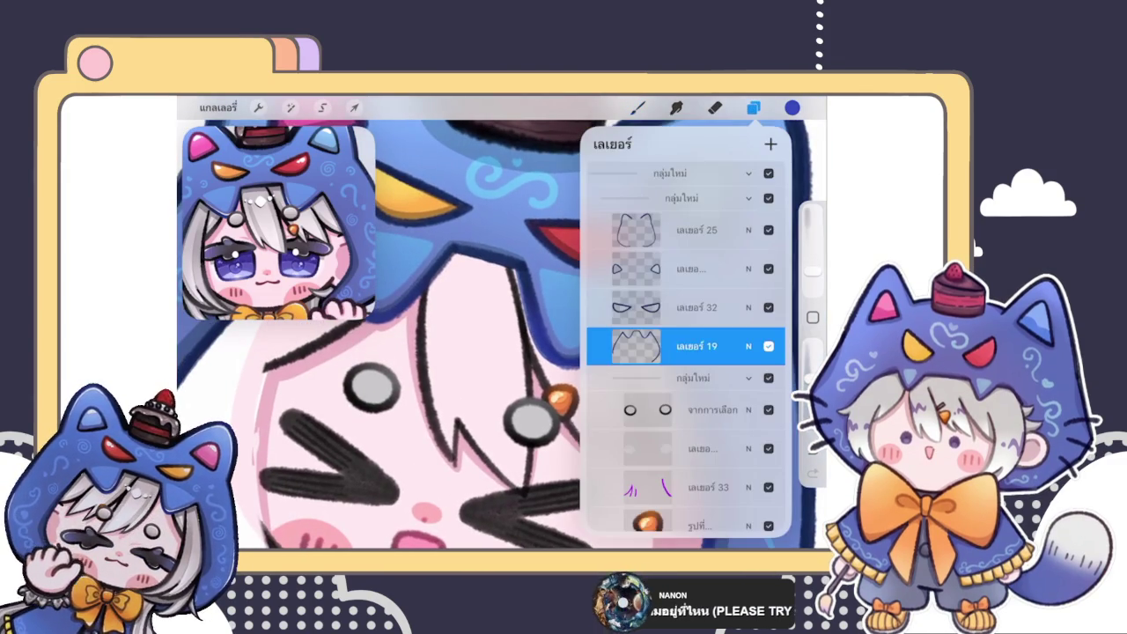
click(768, 346)
click(768, 345)
click(768, 346)
click(769, 346)
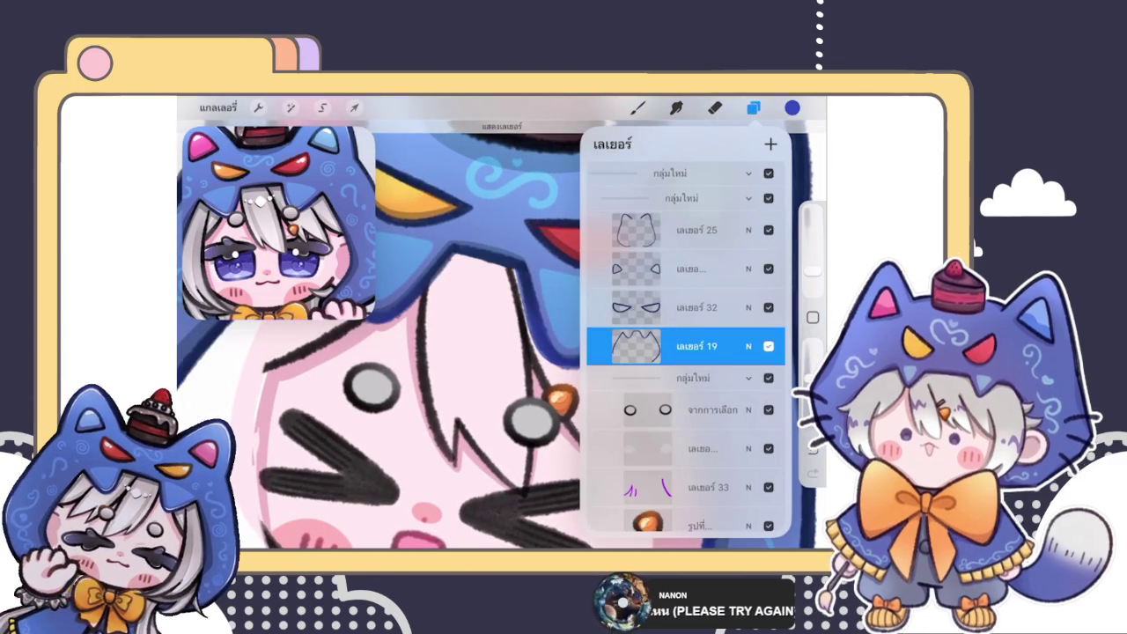
- On hood fill layer 42, erase the stray colour along the nose and hood edge
scroll(378, 352, down, 3)
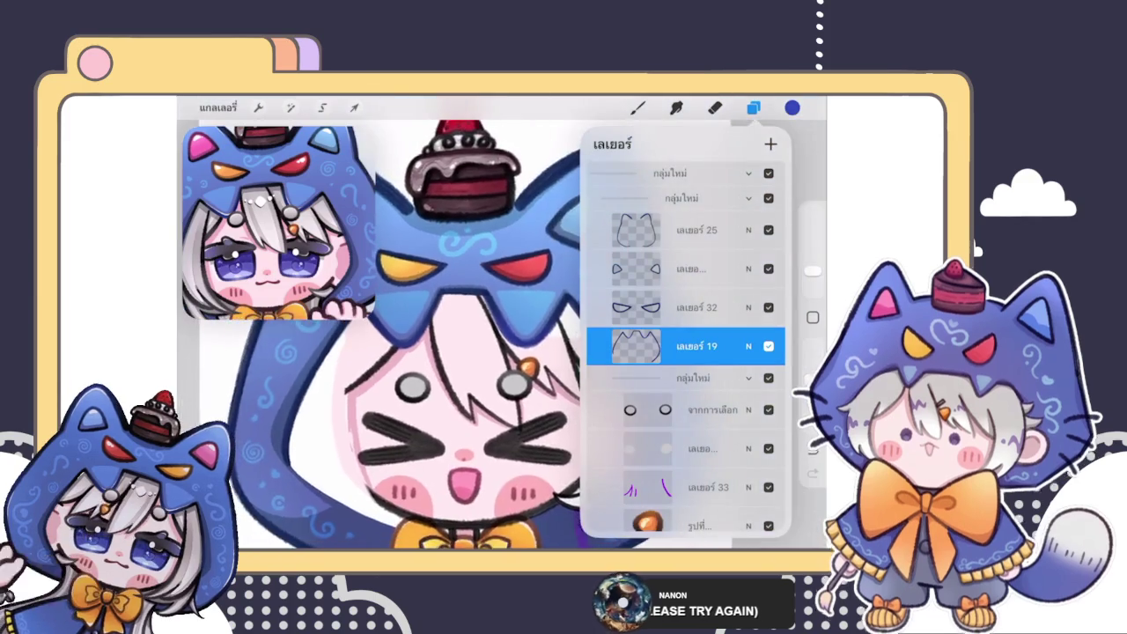
scroll(378, 352, up, 3)
scroll(686, 352, down, 3)
scroll(687, 352, down, 2)
scroll(685, 344, down, 2)
scroll(685, 343, down, 3)
scroll(685, 343, down, 3)
scroll(685, 344, down, 3)
scroll(686, 352, down, 2)
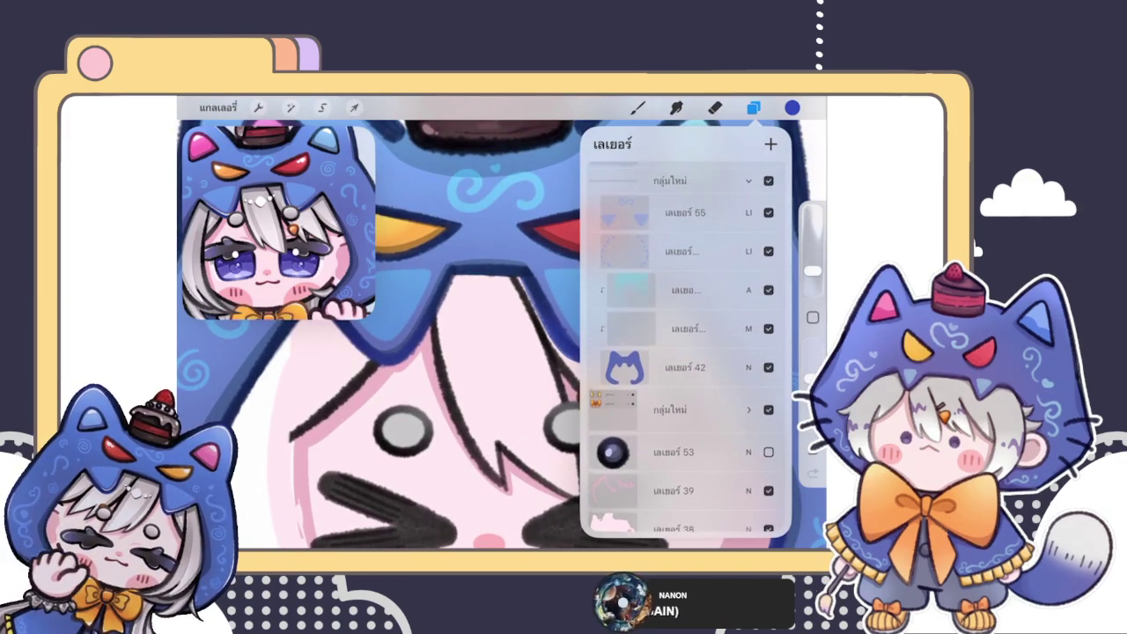
click(687, 364)
click(714, 108)
scroll(502, 335, up, 3)
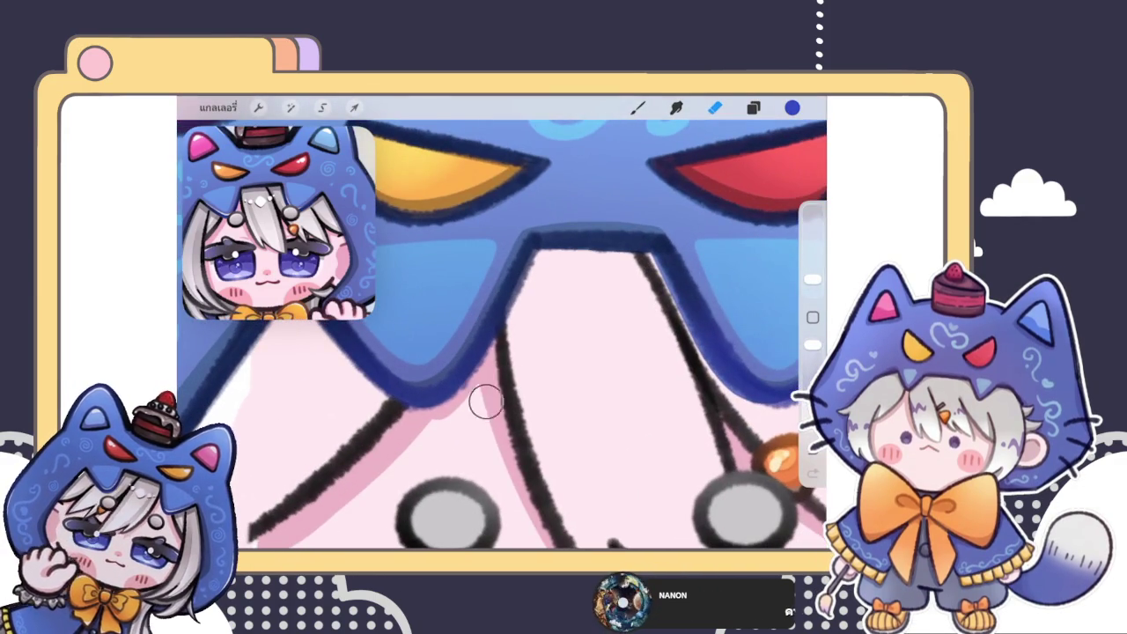
drag(506, 380, 496, 373)
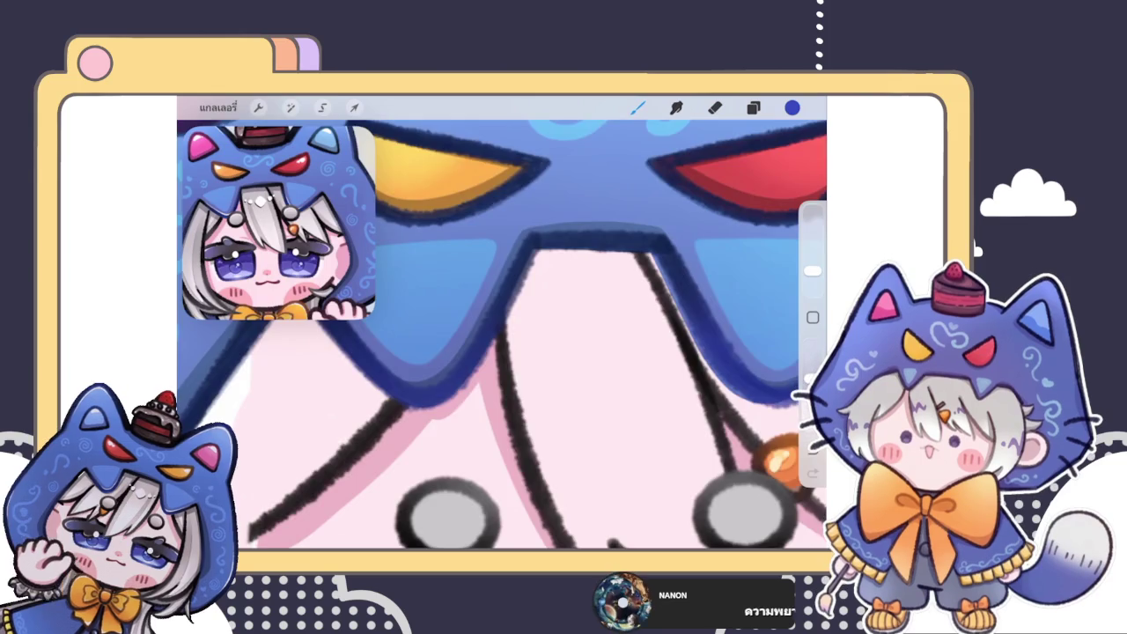
scroll(501, 335, up, 3)
- ColorDrop the hood's dark blue into the light-blue patches inside the cat hood
click(752, 107)
drag(792, 107, 396, 264)
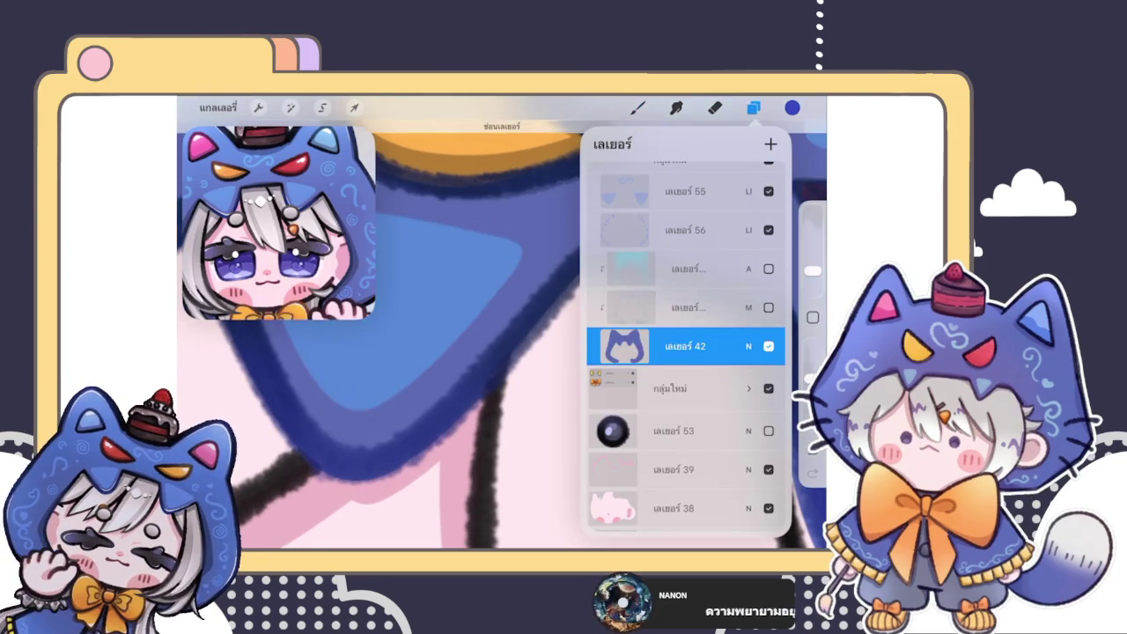
click(637, 108)
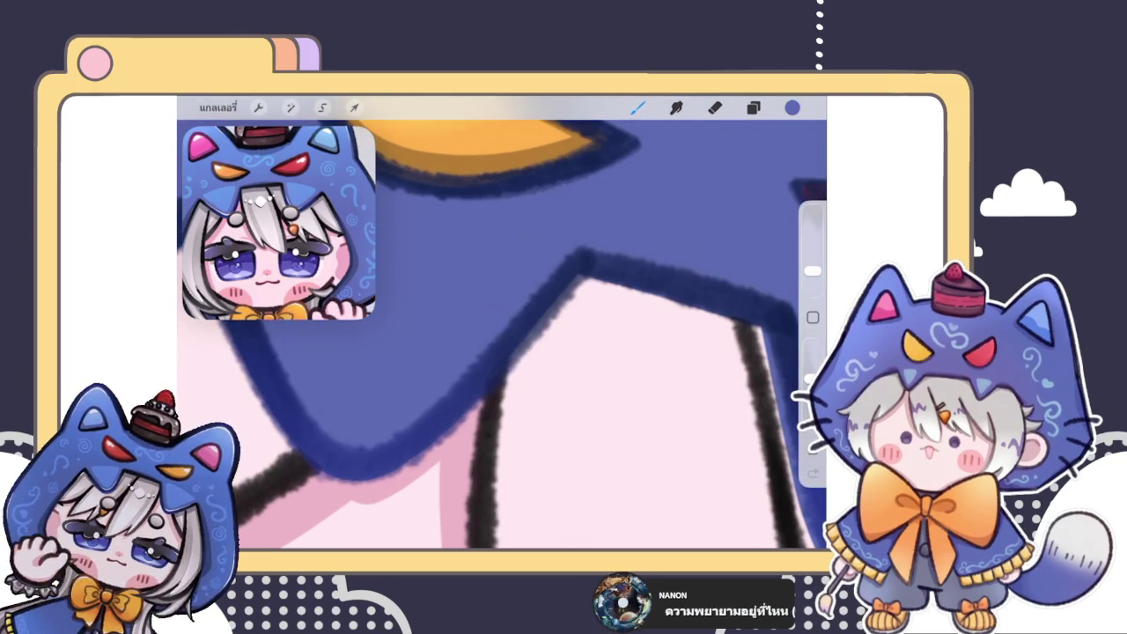
click(752, 107)
click(753, 107)
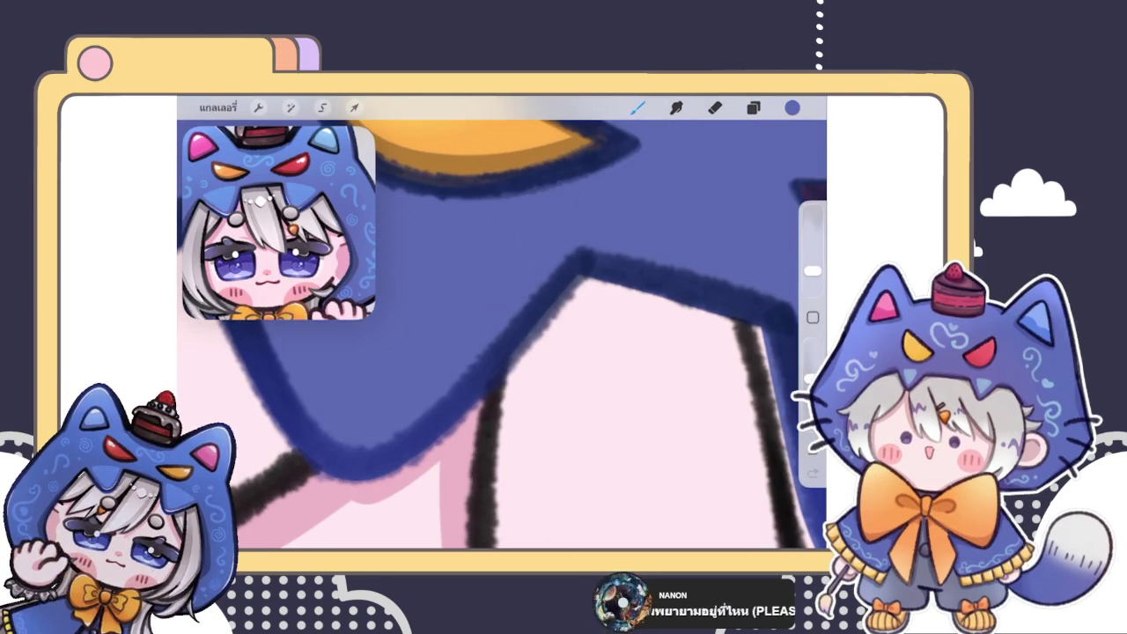
- Pick the ตัวเขียน pen brush from Classic Library 2 and start thickening the hood outline
click(638, 107)
click(684, 333)
click(637, 107)
drag(581, 278, 507, 363)
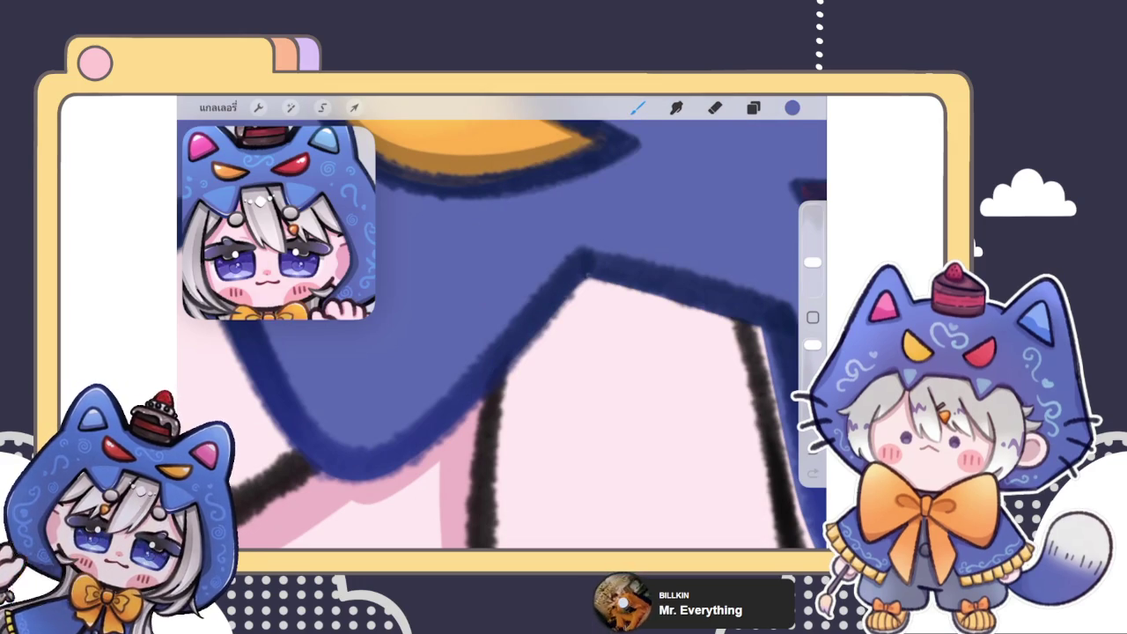
- Erase part of the black hair line running alongside the hood edge
scroll(501, 334, down, 3)
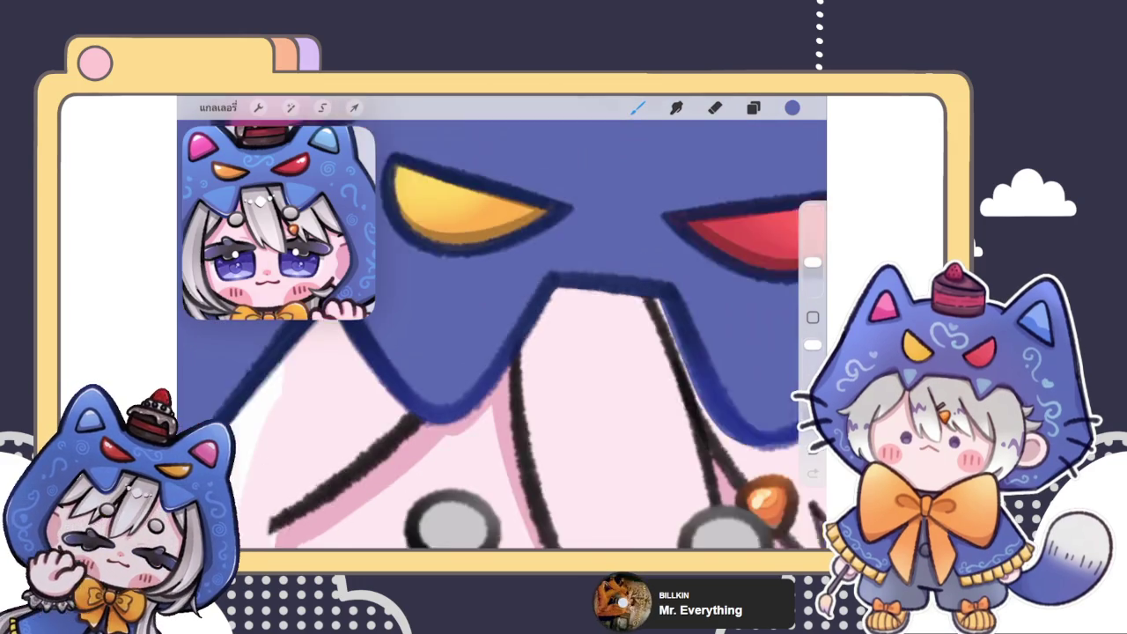
scroll(501, 335, down, 3)
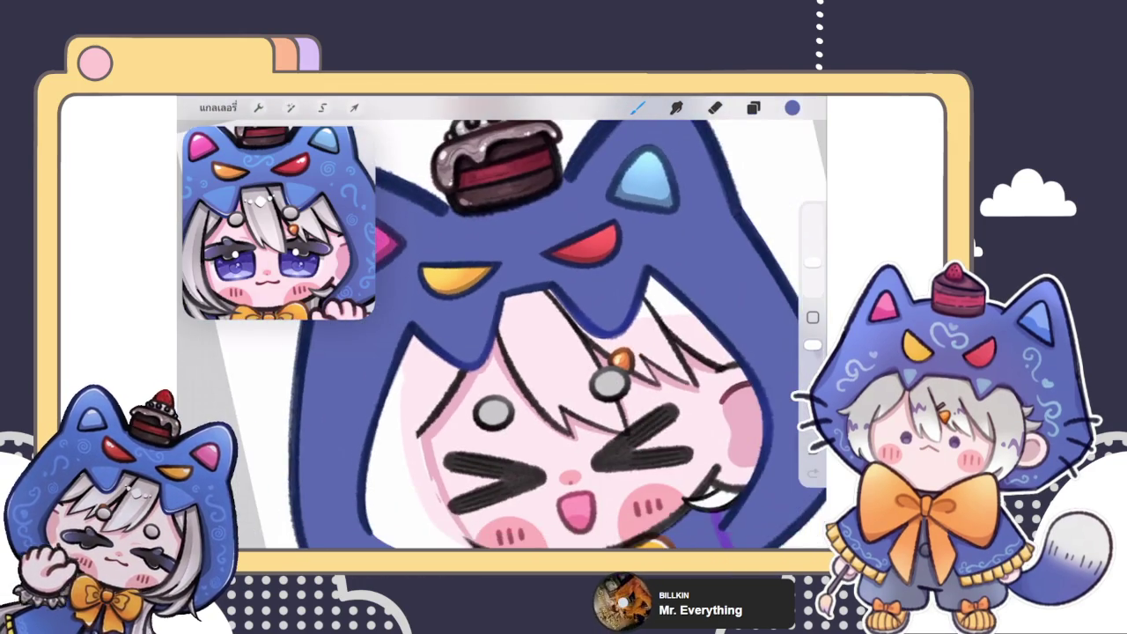
scroll(502, 334, up, 5)
scroll(502, 335, up, 3)
scroll(501, 334, up, 1)
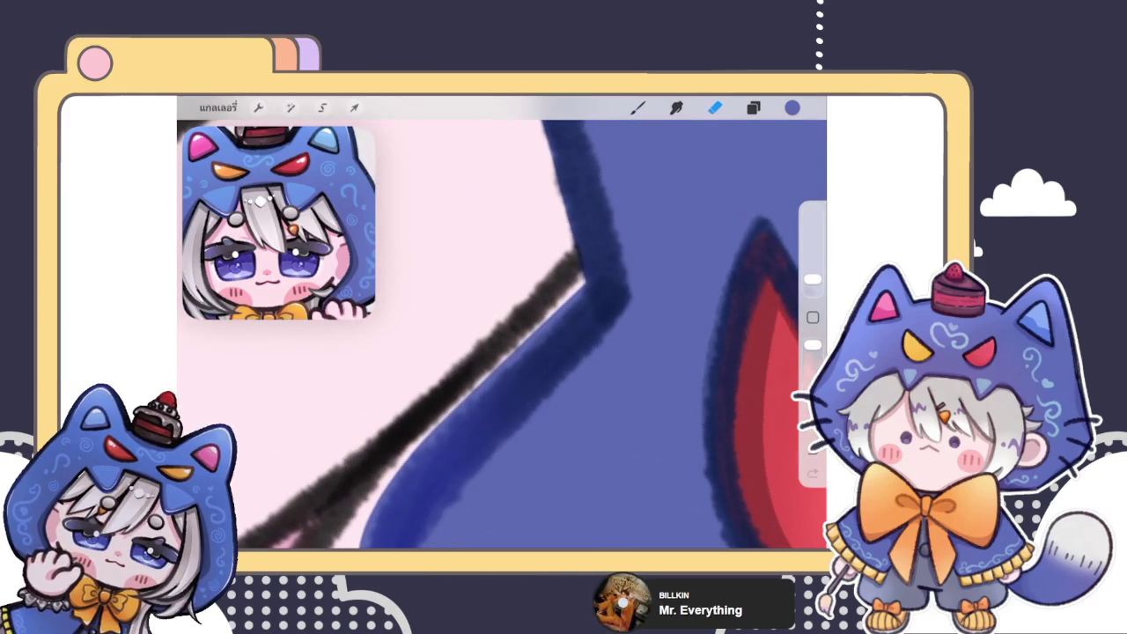
scroll(502, 334, left, 2)
scroll(502, 334, left, 2)
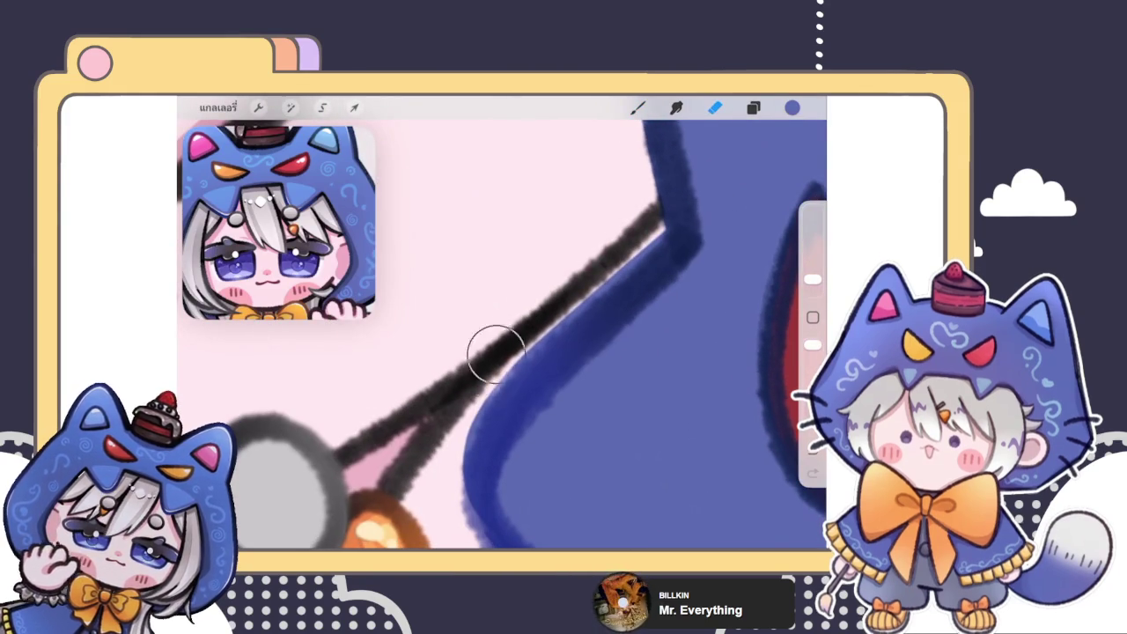
drag(496, 337, 655, 211)
scroll(501, 335, up, 2)
scroll(502, 334, up, 1)
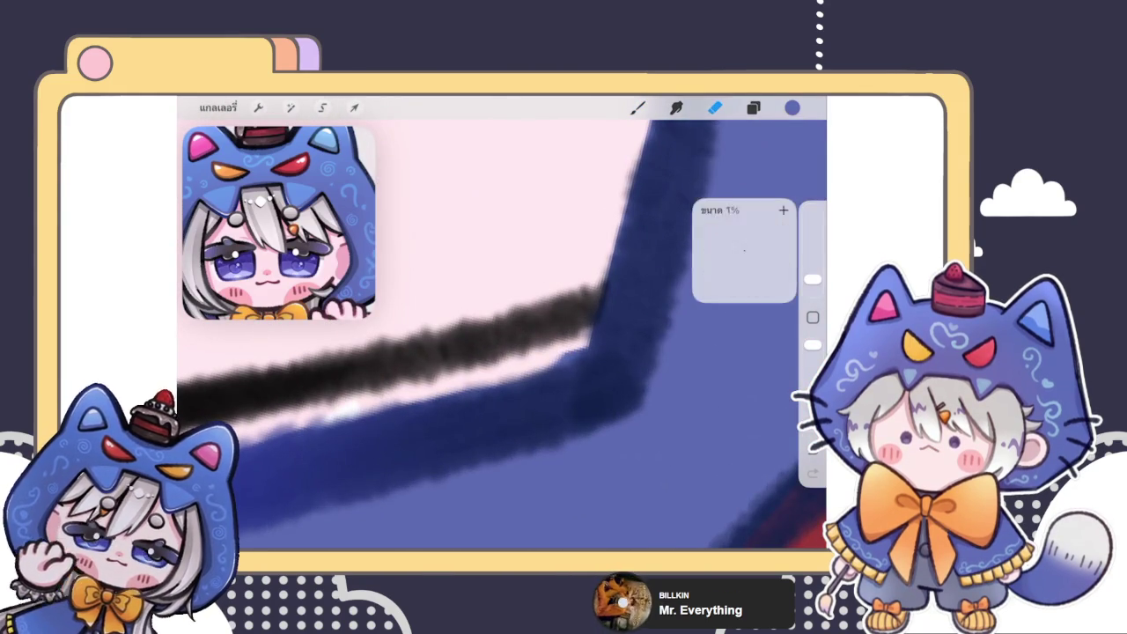
mouse_move(534, 322)
mouse_down()
mouse_move(542, 333)
mouse_move(458, 264)
mouse_up()
- Rework the dark blue stroke along the hood edge near the face, undoing the last blue stroke
key(b)
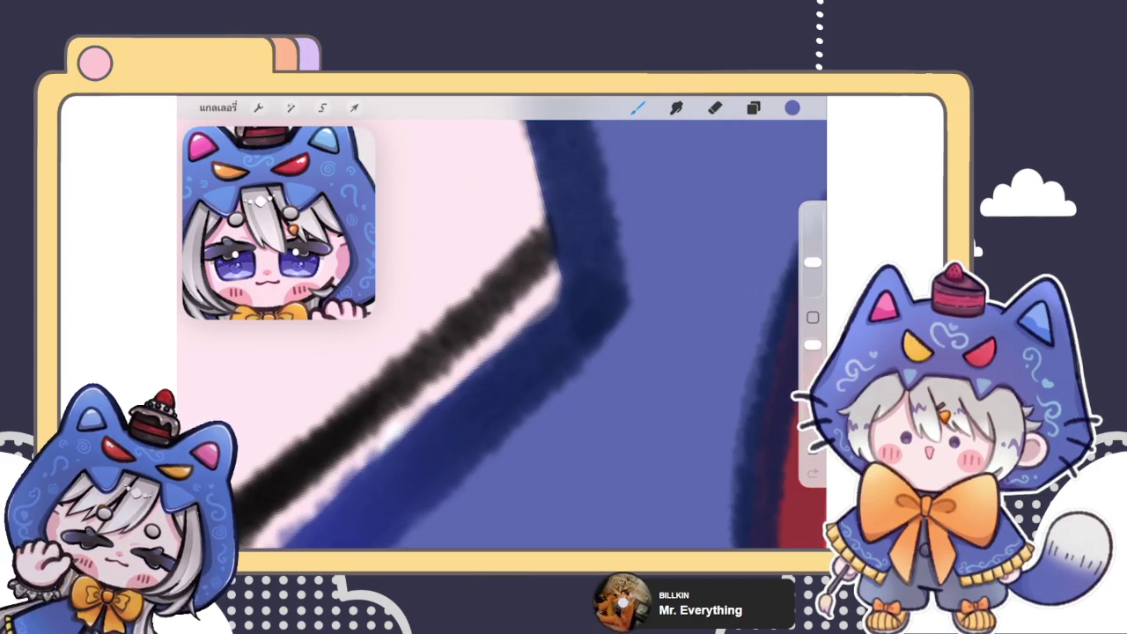
drag(546, 290, 440, 396)
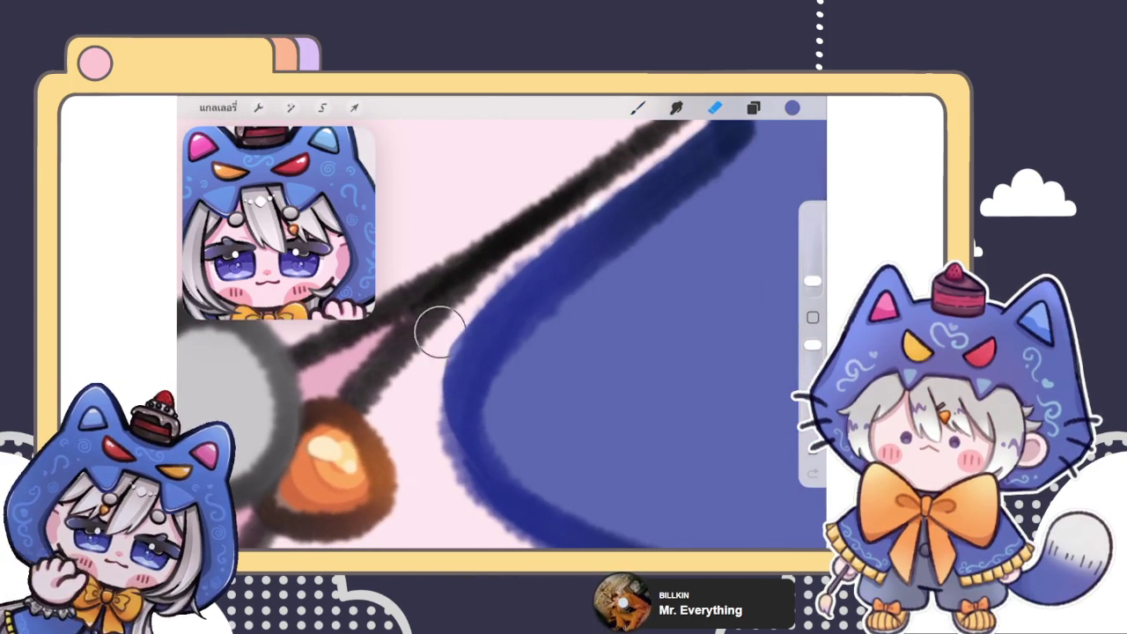
drag(563, 194, 533, 264)
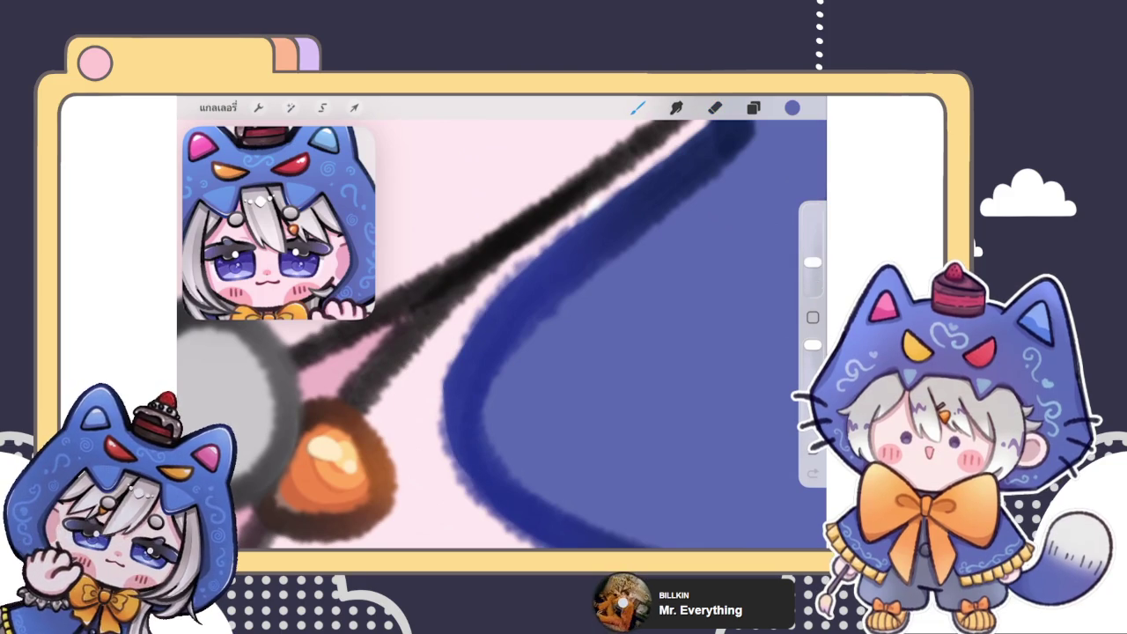
drag(440, 396, 458, 343)
click(714, 108)
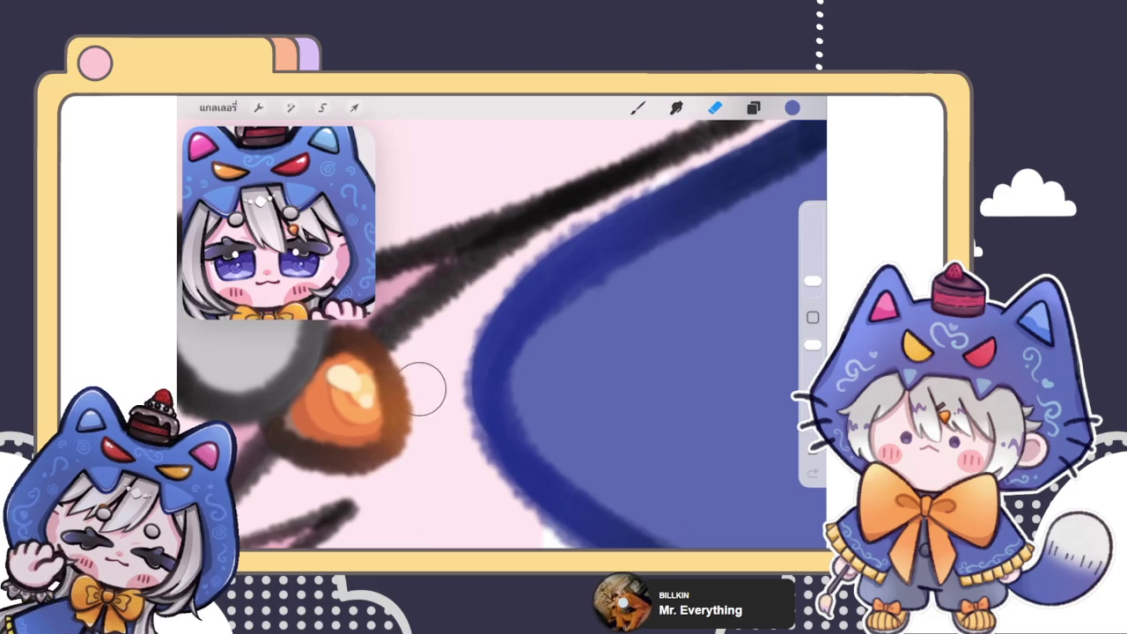
key(b)
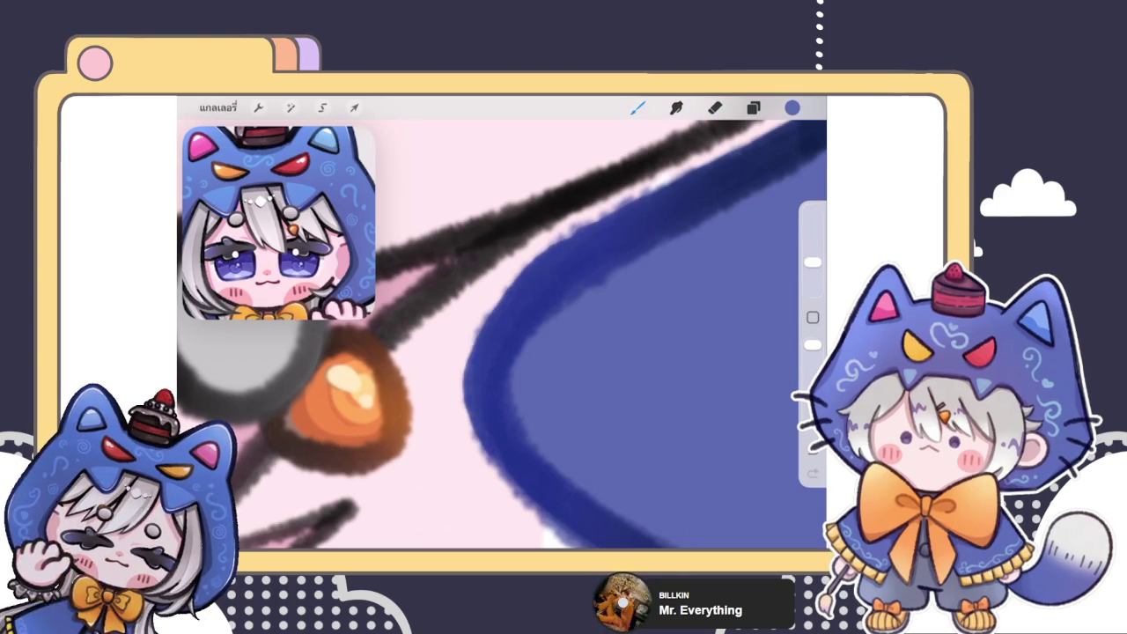
key(ctrl+z)
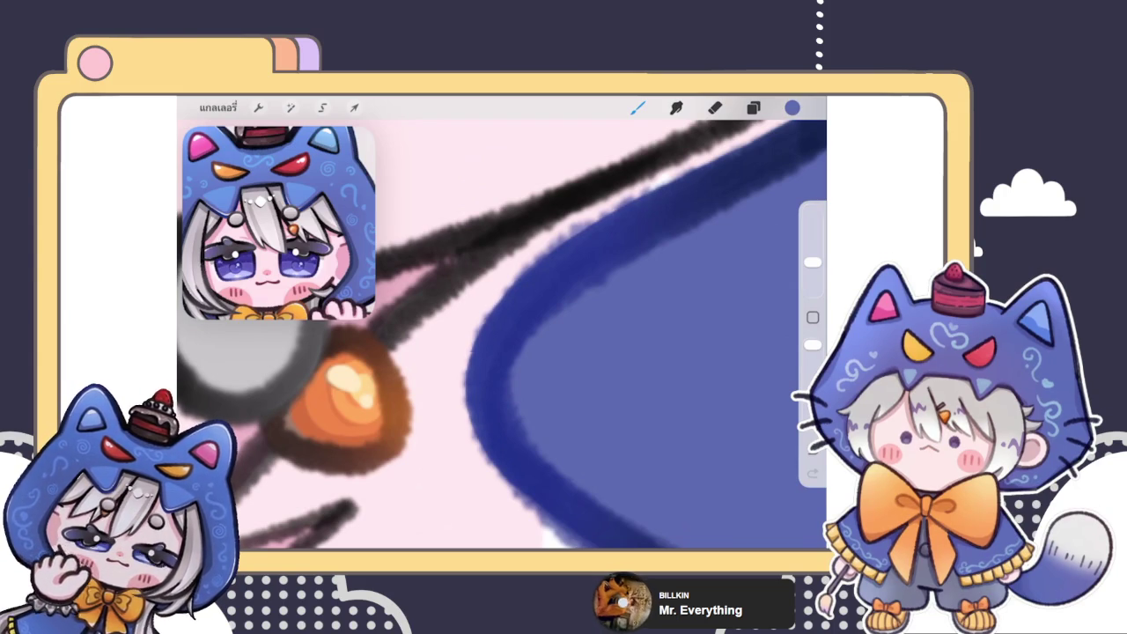
scroll(502, 335, down, 5)
scroll(502, 335, up, 3)
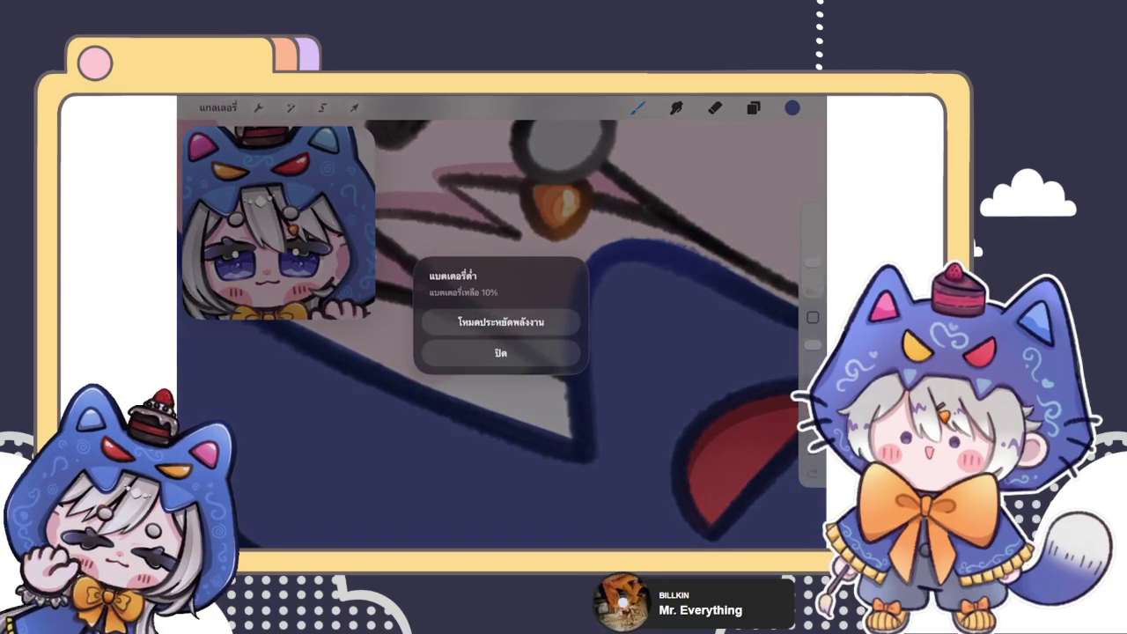
- Close the iPad low-battery alert with its ปิด (Close) button
click(500, 352)
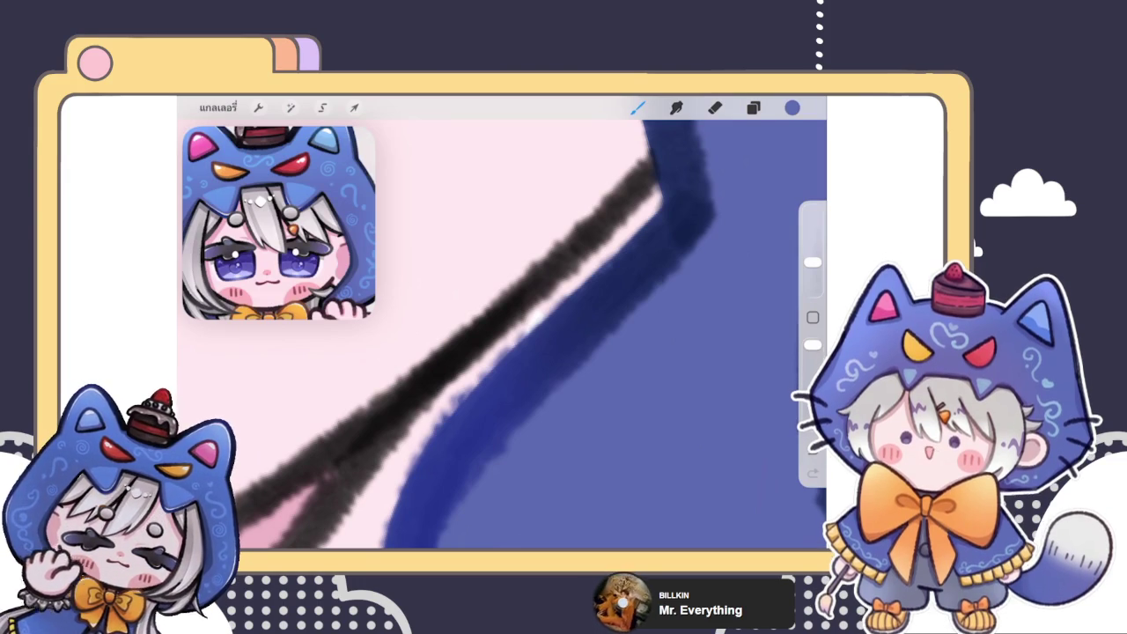
- Put layer 42 into a new layer group
scroll(501, 334, down, 5)
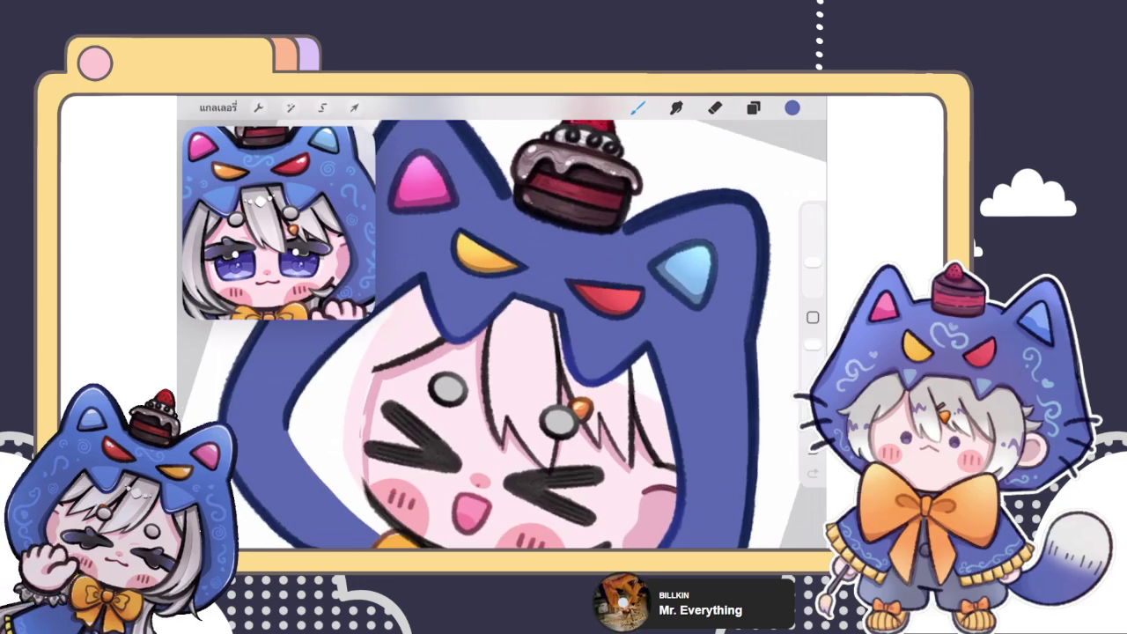
scroll(539, 363, down, 5)
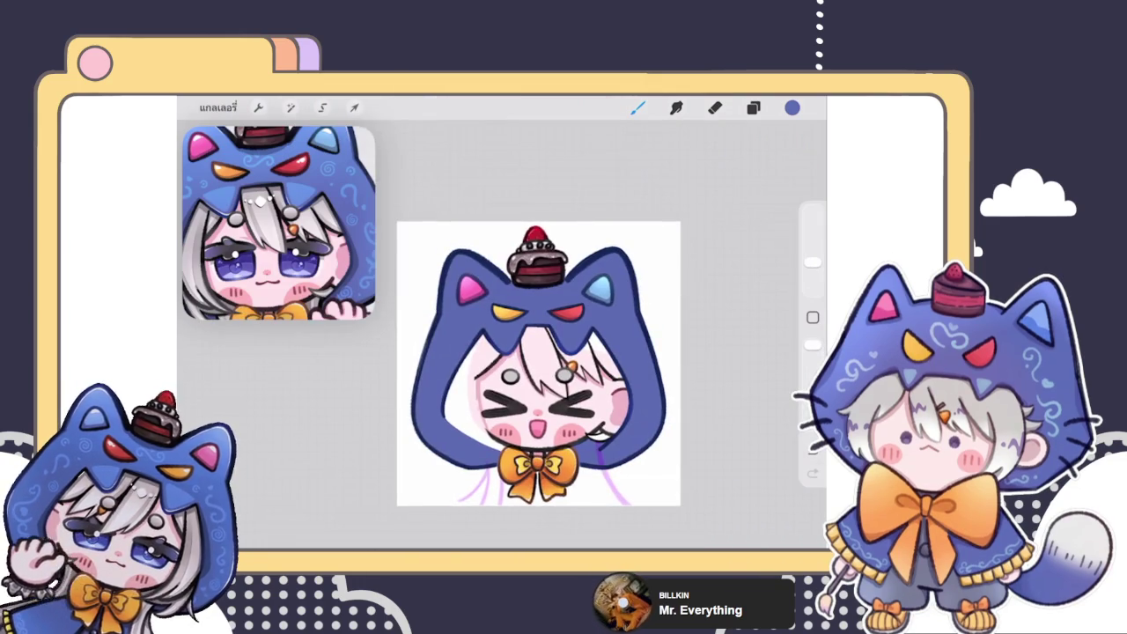
scroll(538, 362, up, 5)
scroll(572, 343, up, 3)
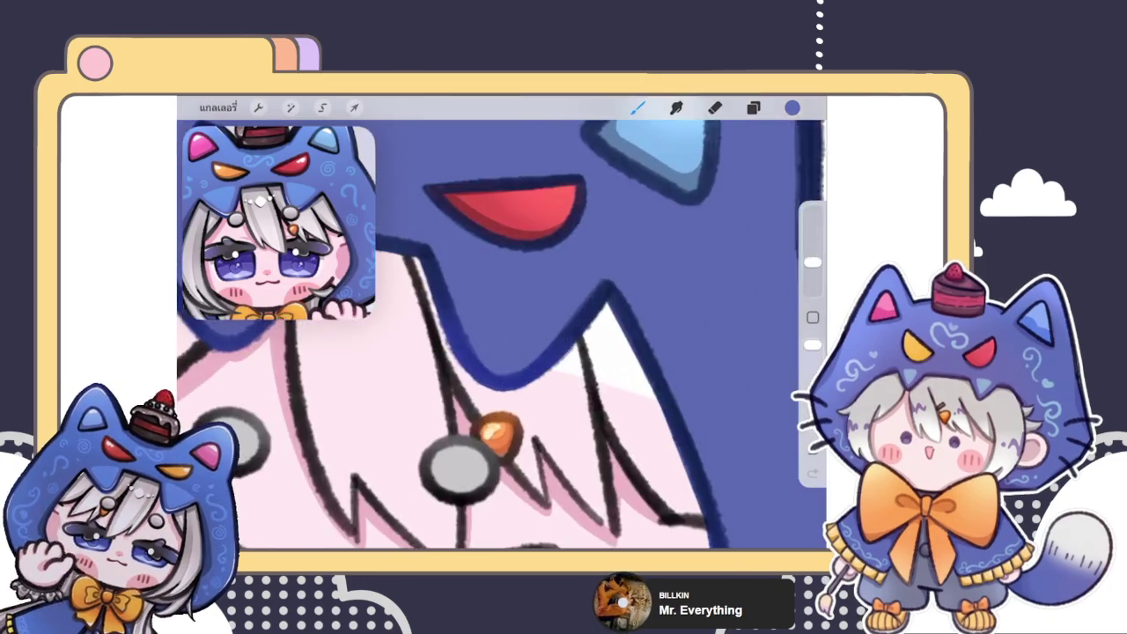
scroll(572, 344, up, 2)
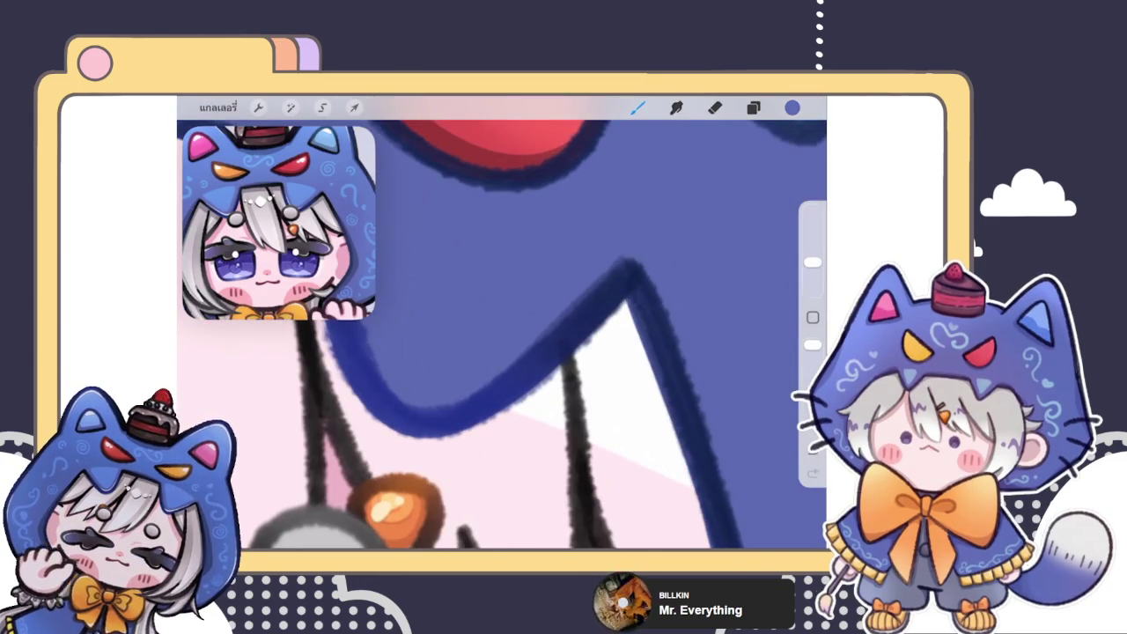
scroll(502, 335, down, 2)
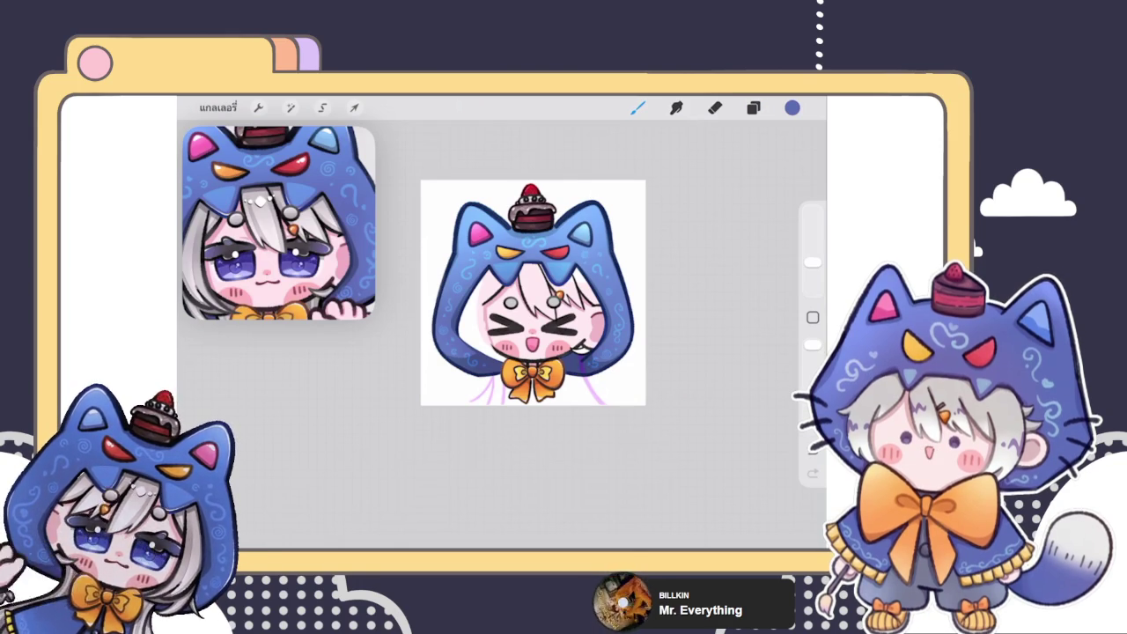
click(752, 107)
click(753, 108)
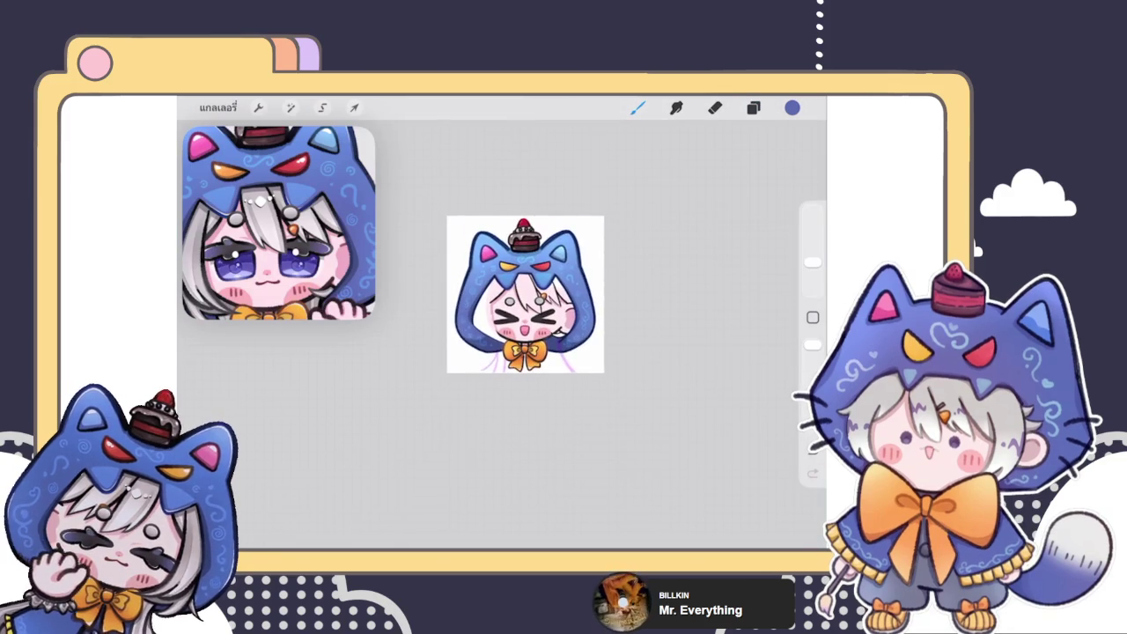
click(753, 108)
click(685, 258)
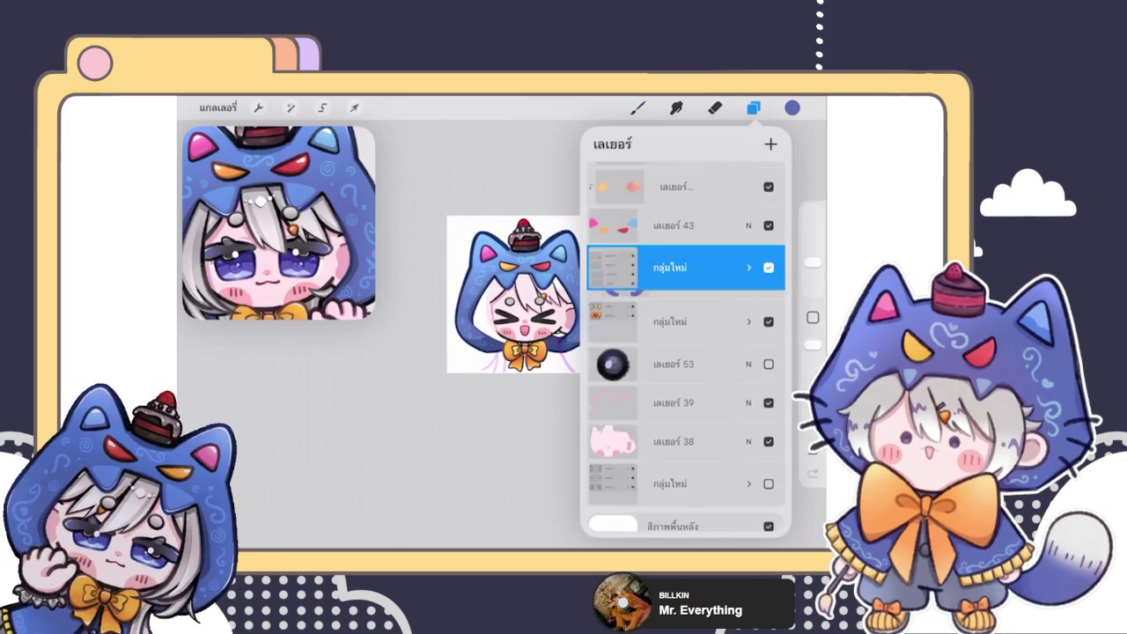
- Group layers 43, 58, 60 and 61 together with another layer
scroll(684, 352, up, 2)
click(674, 328)
drag(617, 289, 696, 290)
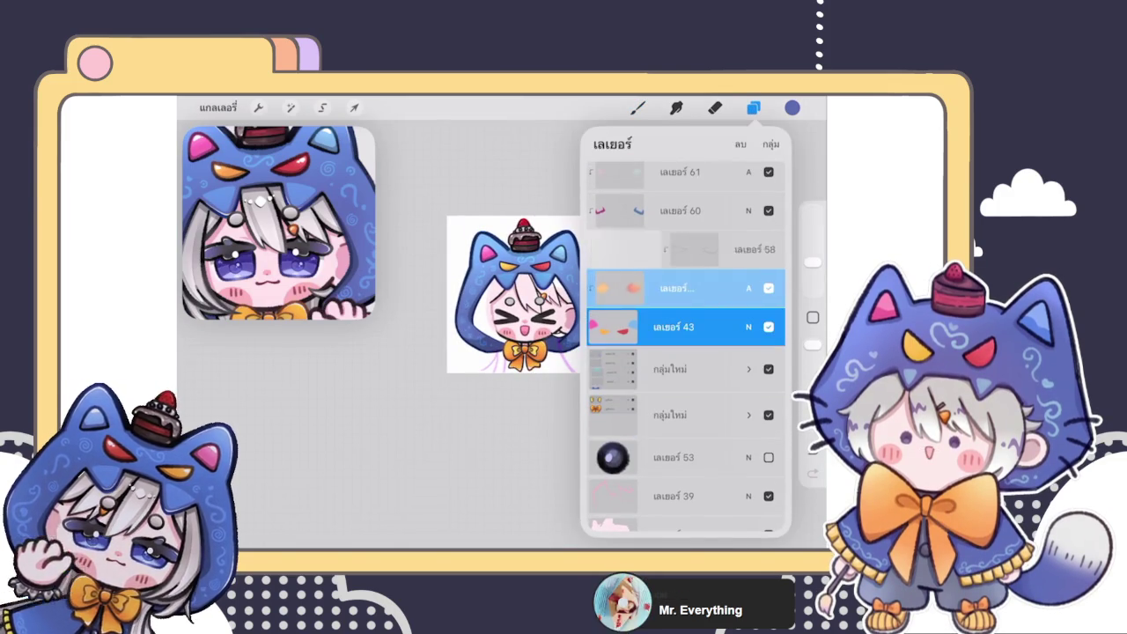
drag(616, 251, 696, 251)
scroll(685, 353, up, 2)
drag(616, 313, 695, 314)
drag(616, 274, 695, 275)
click(770, 144)
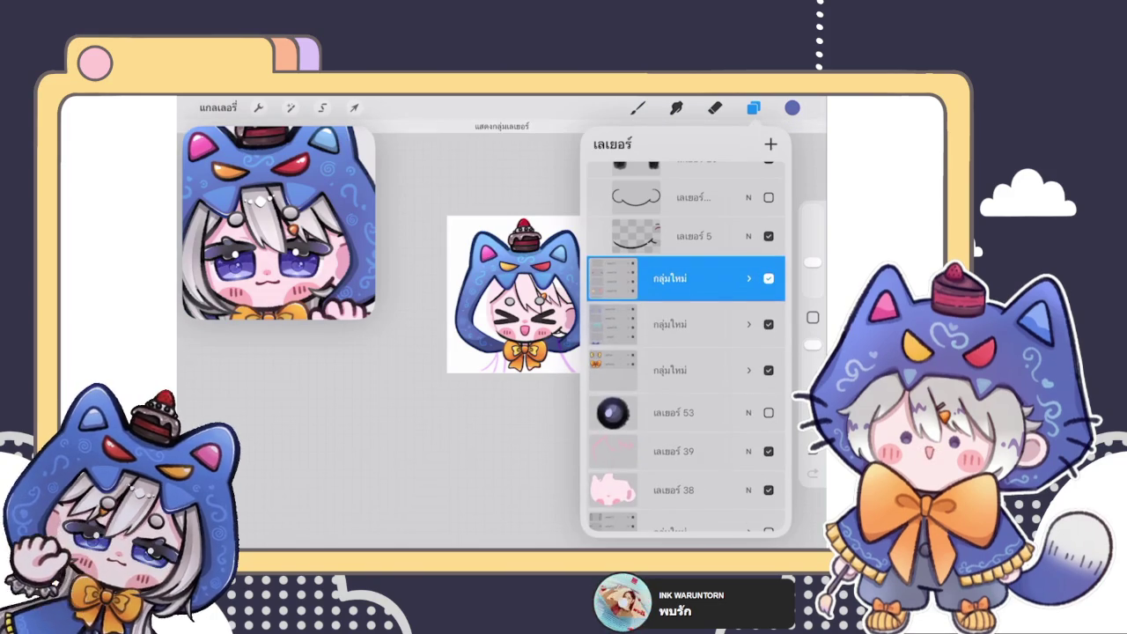
- Select the hood lineart layer in the expanded group and pick the third brush
scroll(528, 247, up, 5)
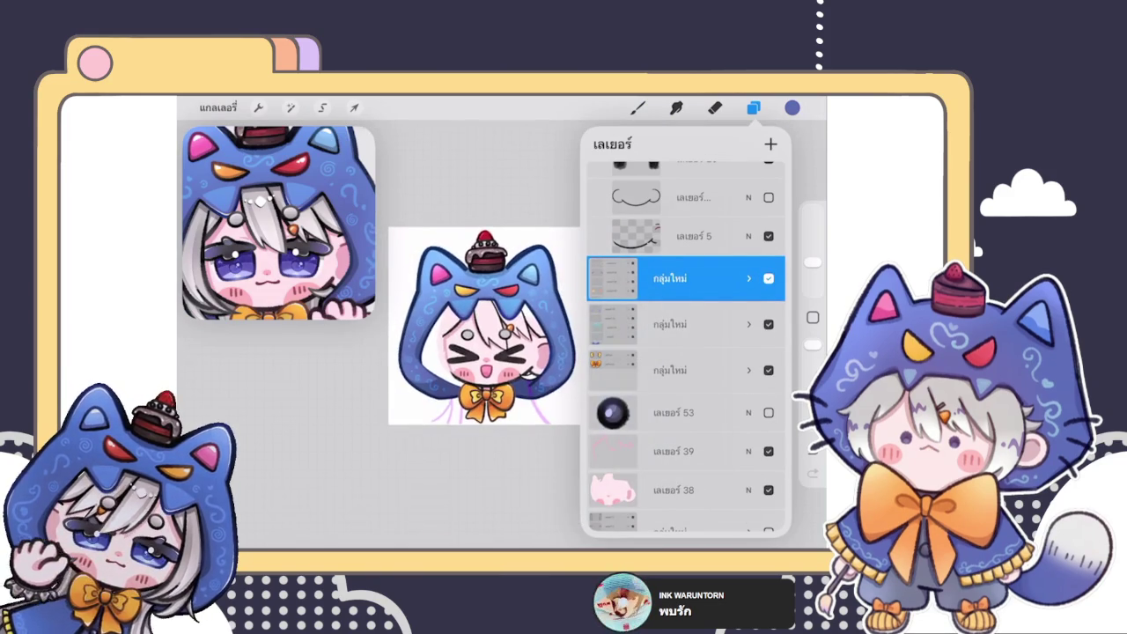
scroll(467, 343, up, 3)
scroll(685, 353, down, 5)
scroll(684, 352, up, 10)
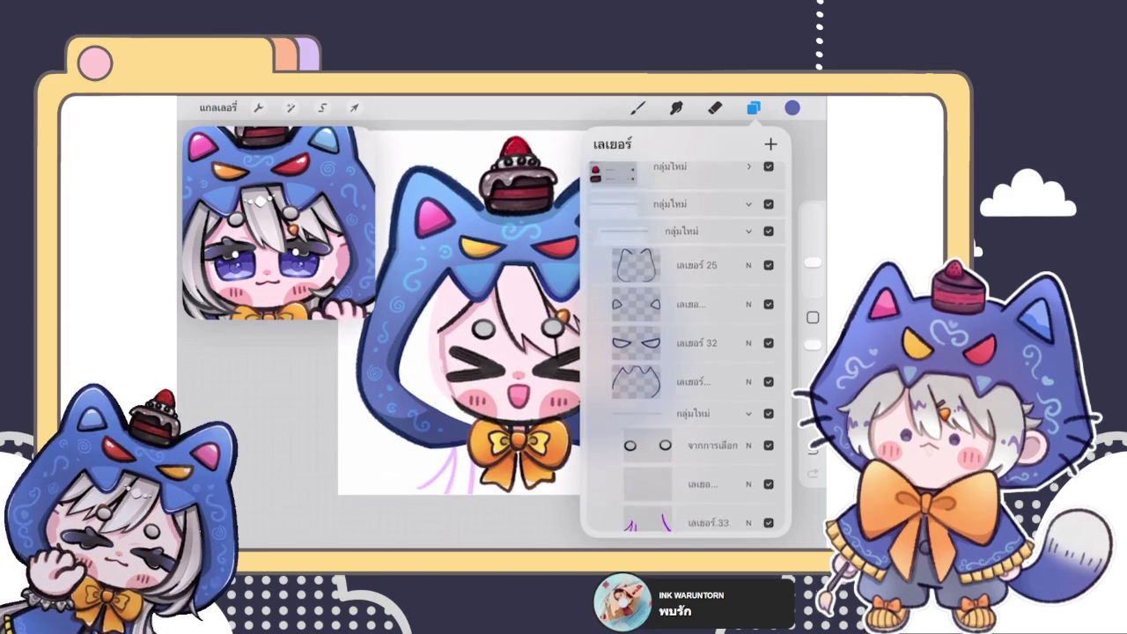
click(687, 387)
click(754, 107)
click(637, 108)
click(637, 108)
click(638, 107)
click(683, 282)
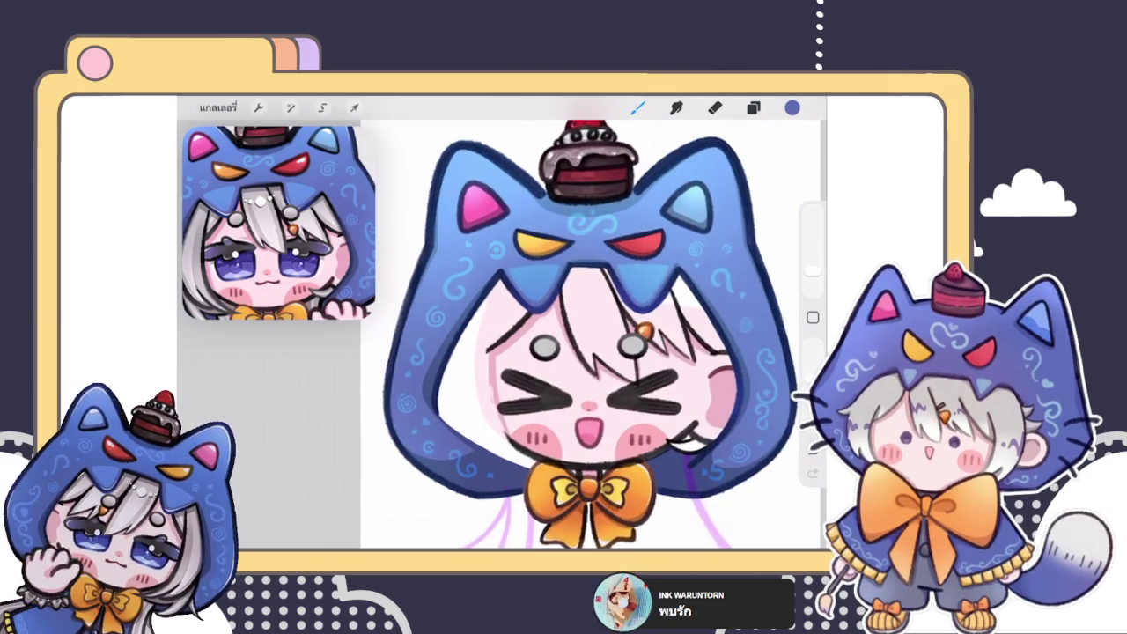
- Choose a dark blue on the colour disc for the hood outline
click(753, 107)
click(754, 107)
click(792, 108)
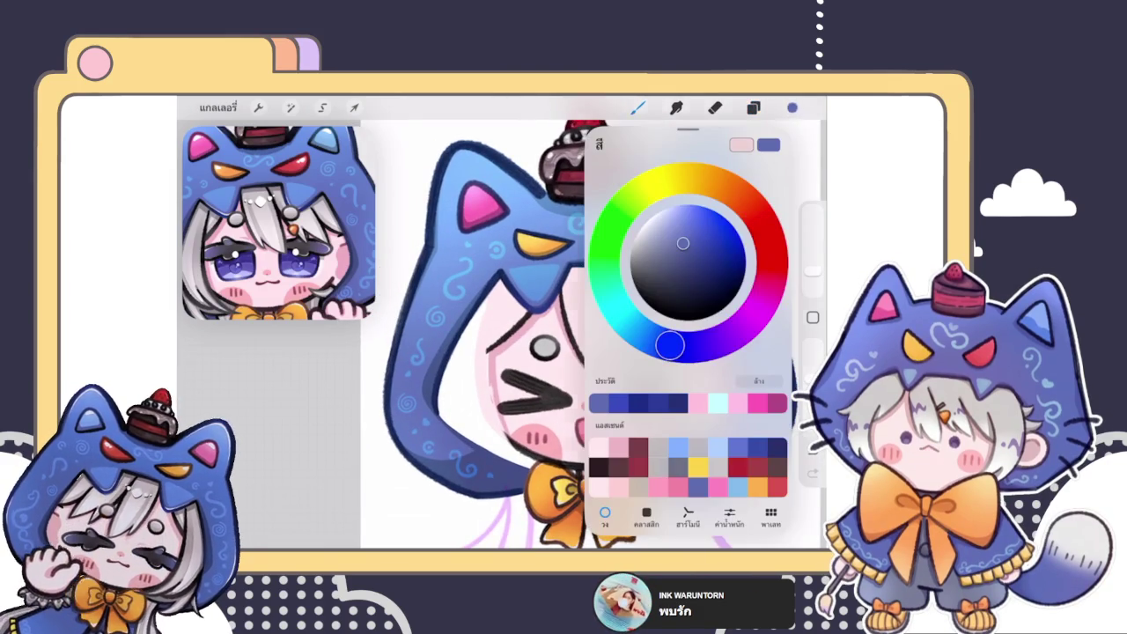
click(687, 238)
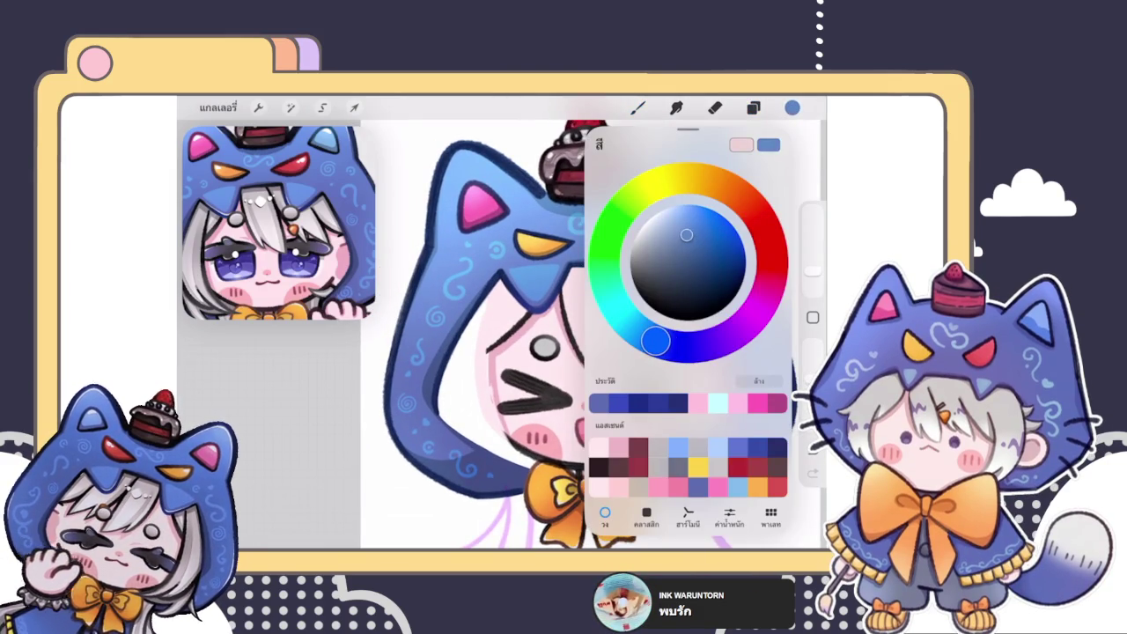
click(792, 108)
scroll(502, 334, up, 5)
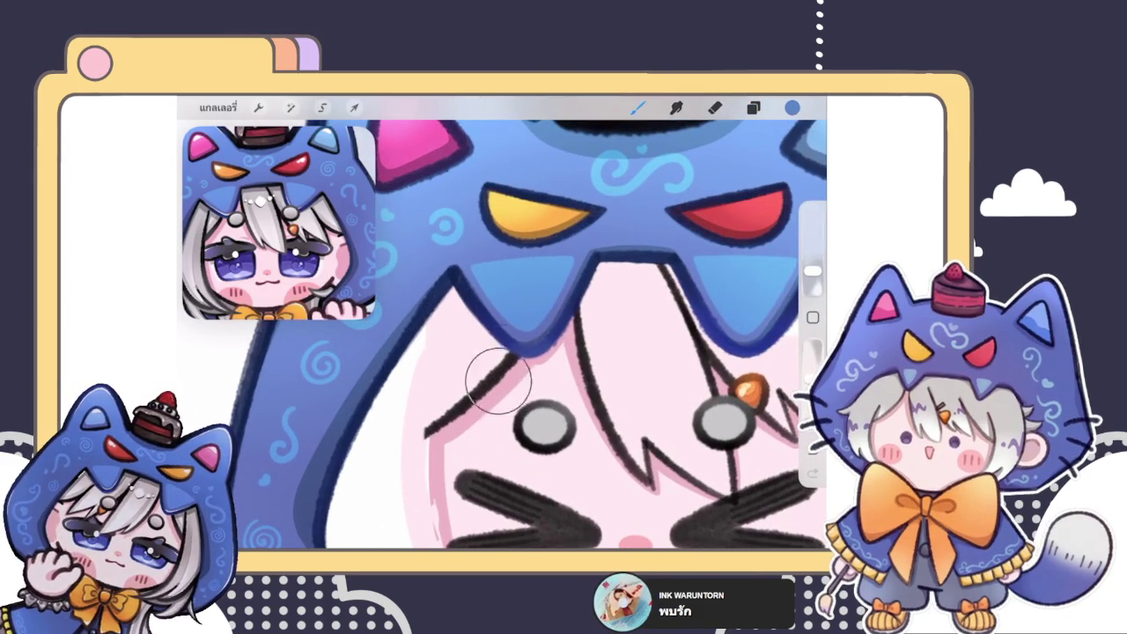
scroll(502, 335, up, 3)
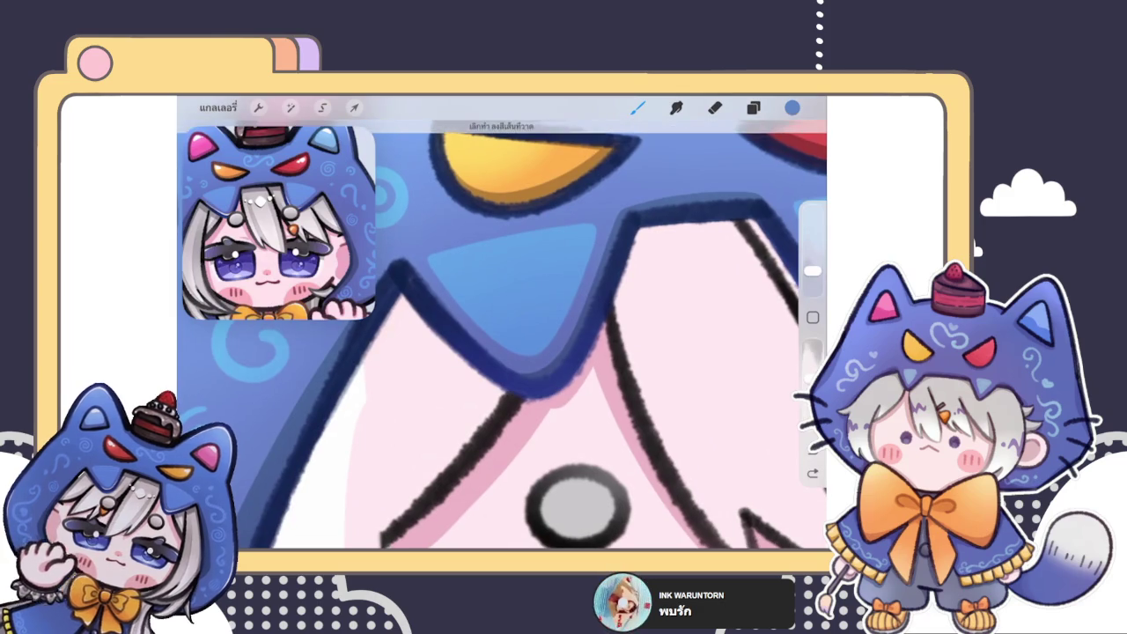
click(792, 107)
click(792, 107)
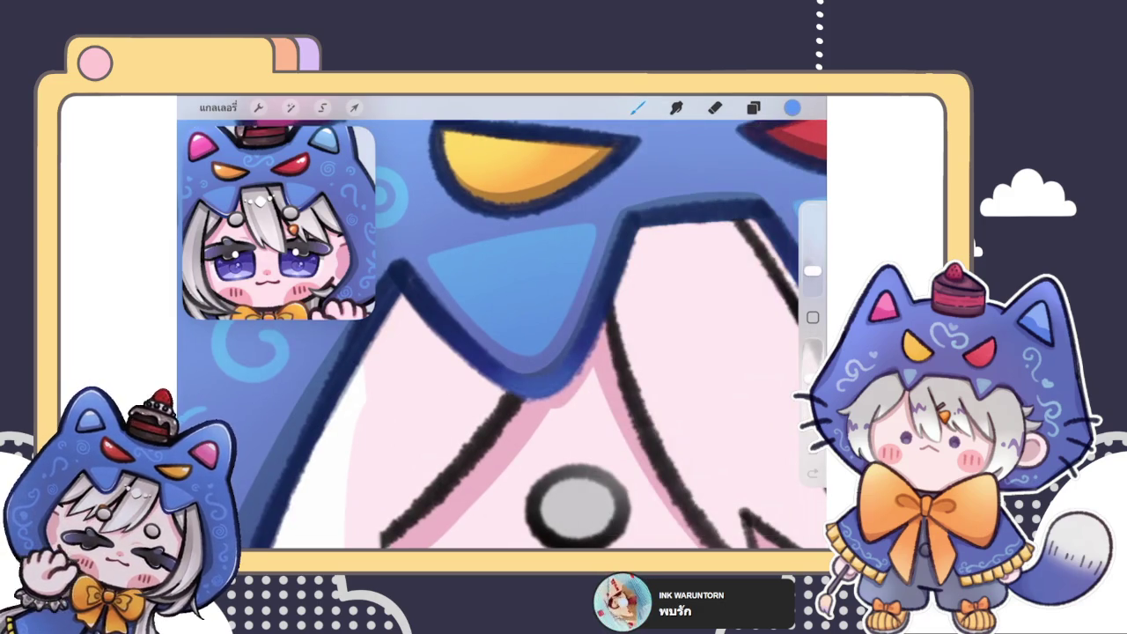
click(792, 108)
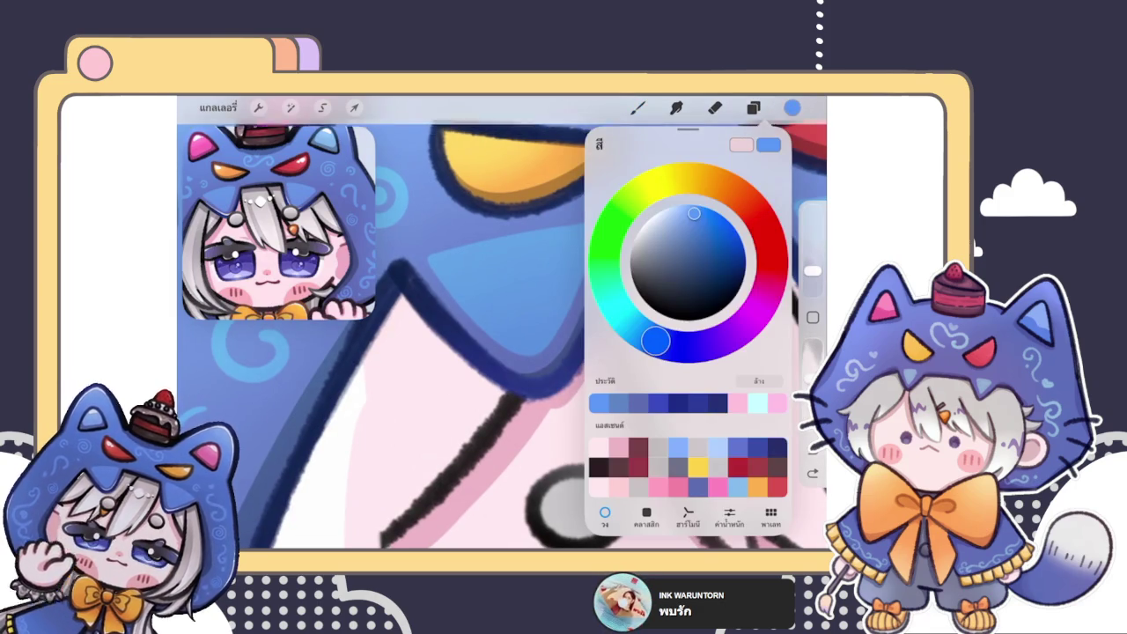
click(792, 107)
- Paint dark blue over the hood's lower lineart
drag(591, 399, 447, 340)
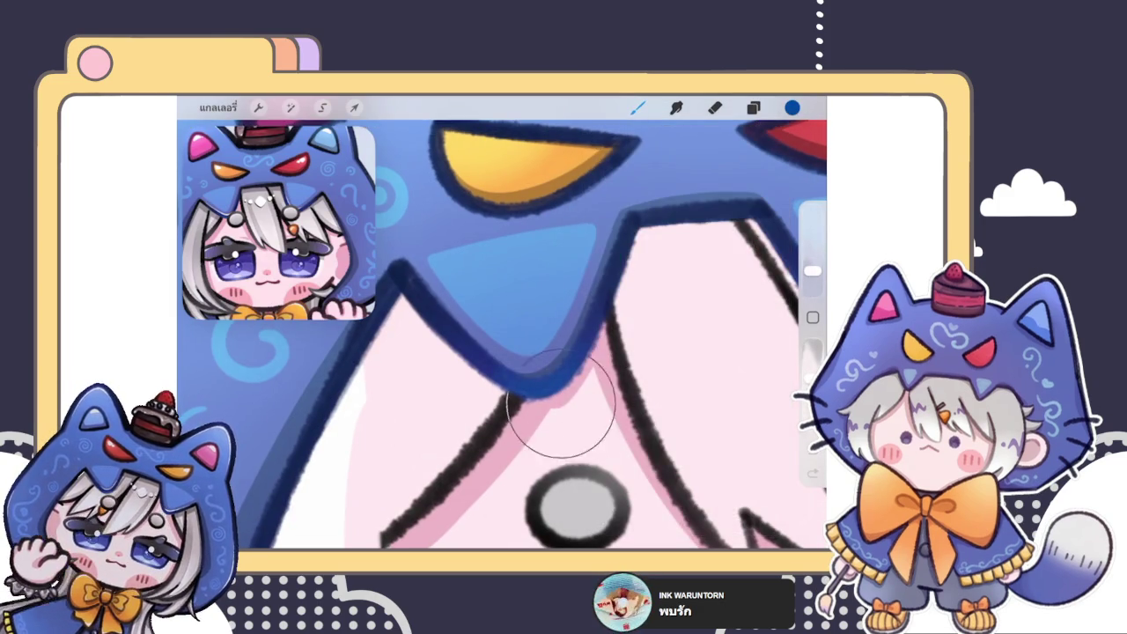
scroll(501, 335, down, 3)
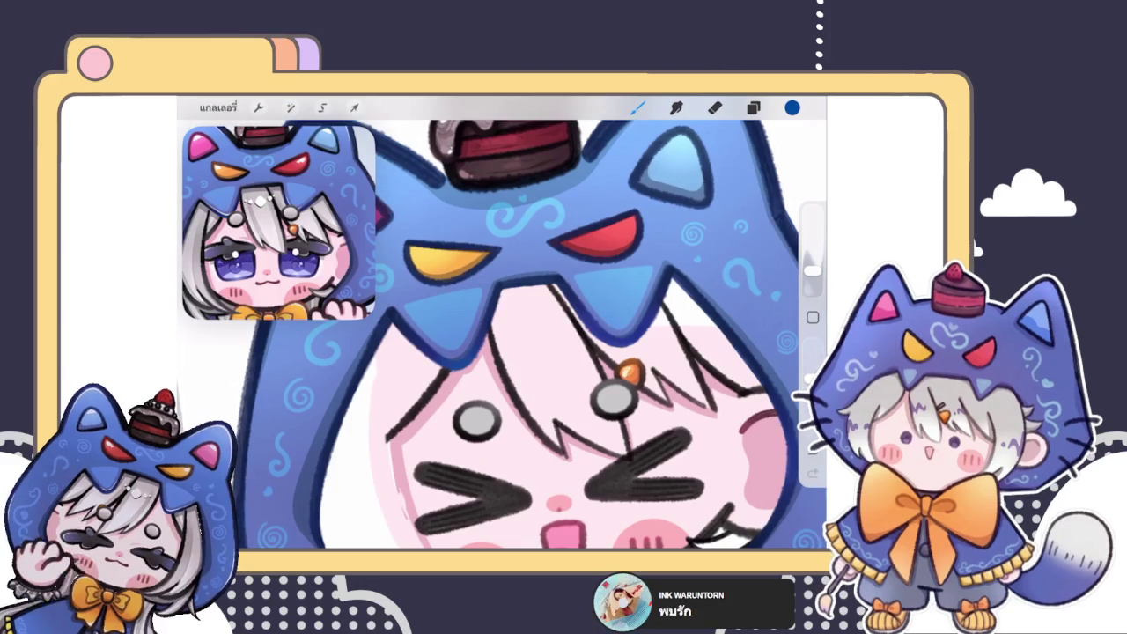
scroll(502, 335, up, 3)
mouse_move(572, 405)
mouse_down()
mouse_move(566, 415)
mouse_move(558, 378)
mouse_move(523, 410)
mouse_move(632, 374)
mouse_move(516, 414)
mouse_up()
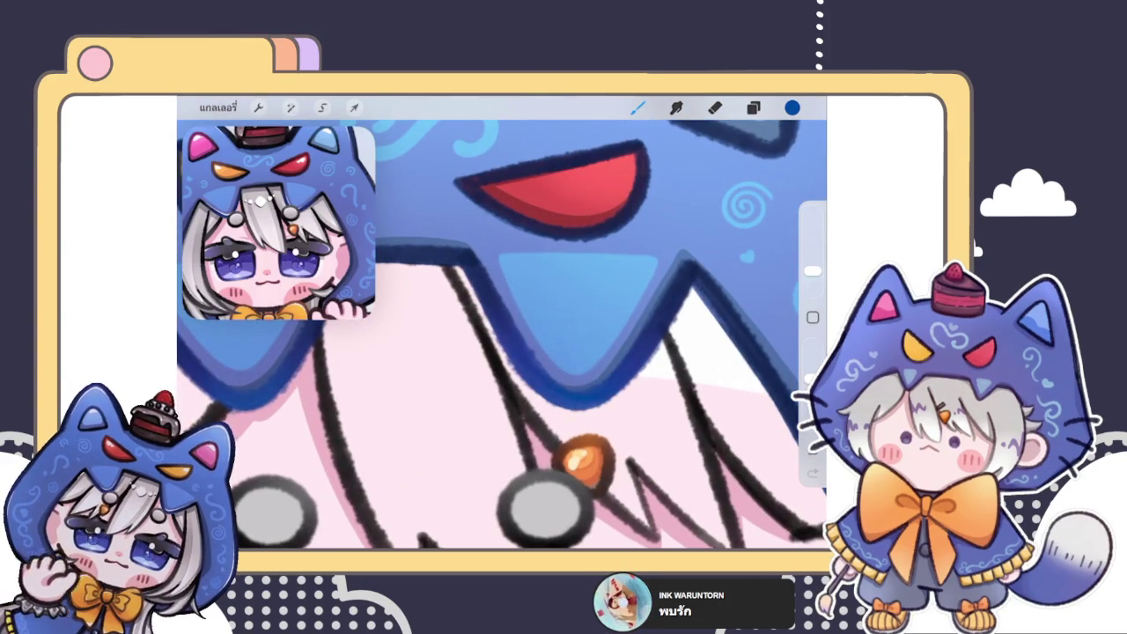
scroll(546, 335, down, 5)
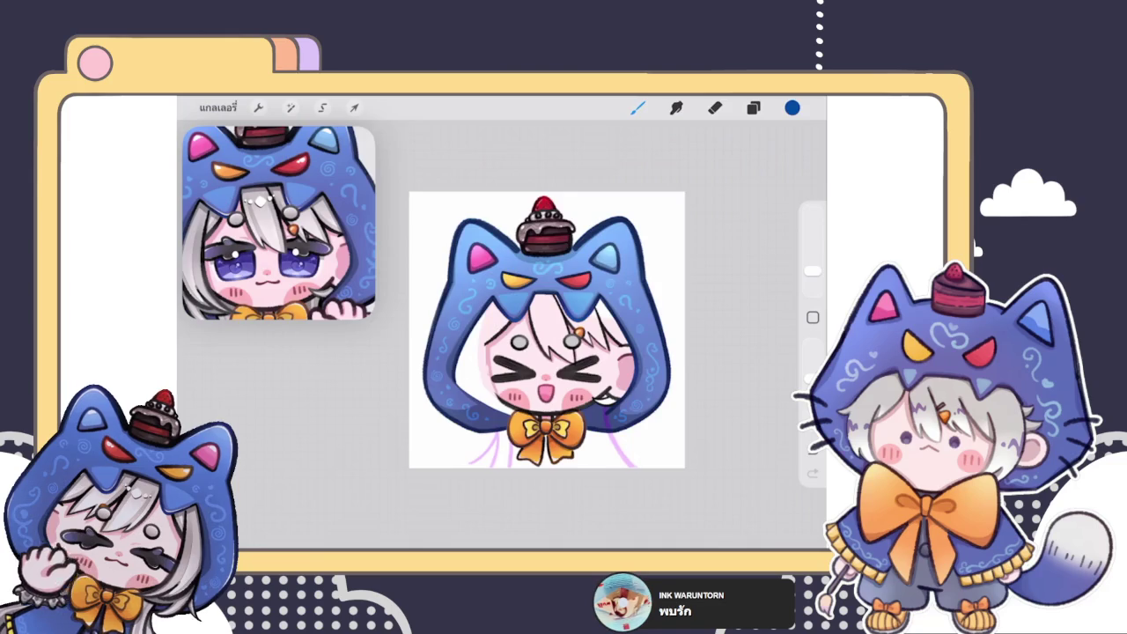
scroll(475, 352, up, 5)
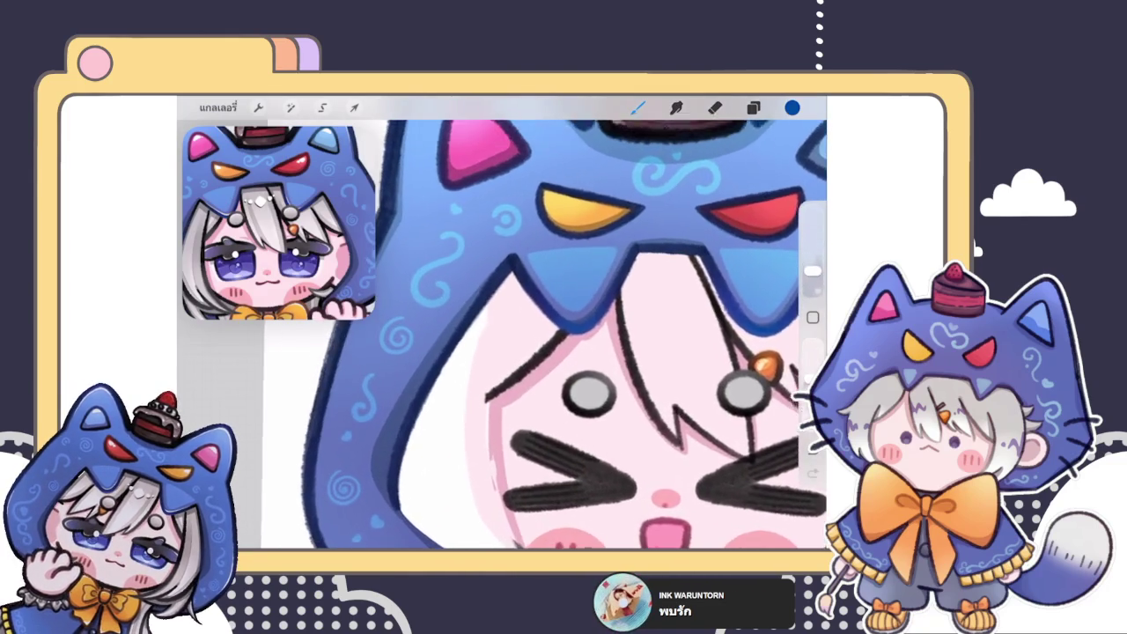
scroll(501, 335, down, 5)
scroll(440, 352, up, 3)
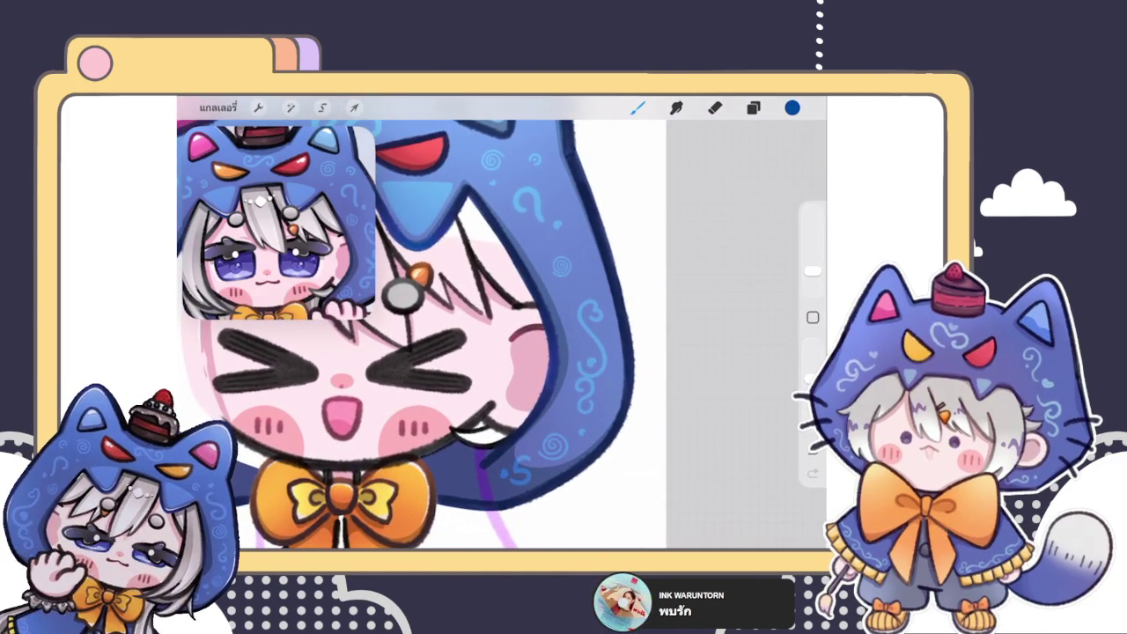
scroll(528, 334, up, 3)
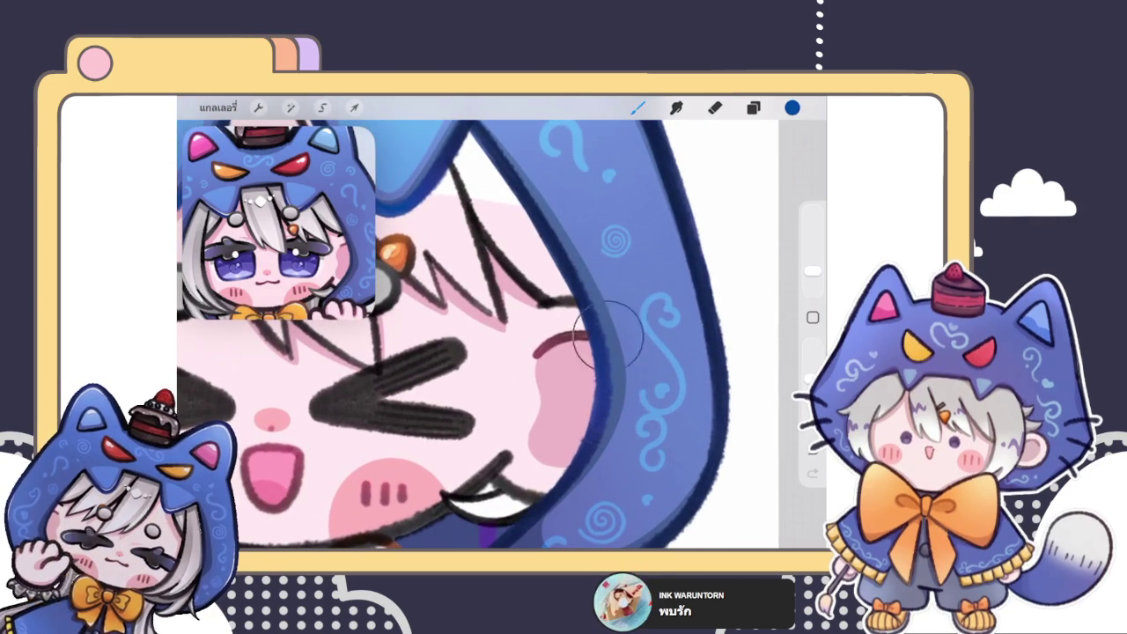
scroll(607, 374, down, 5)
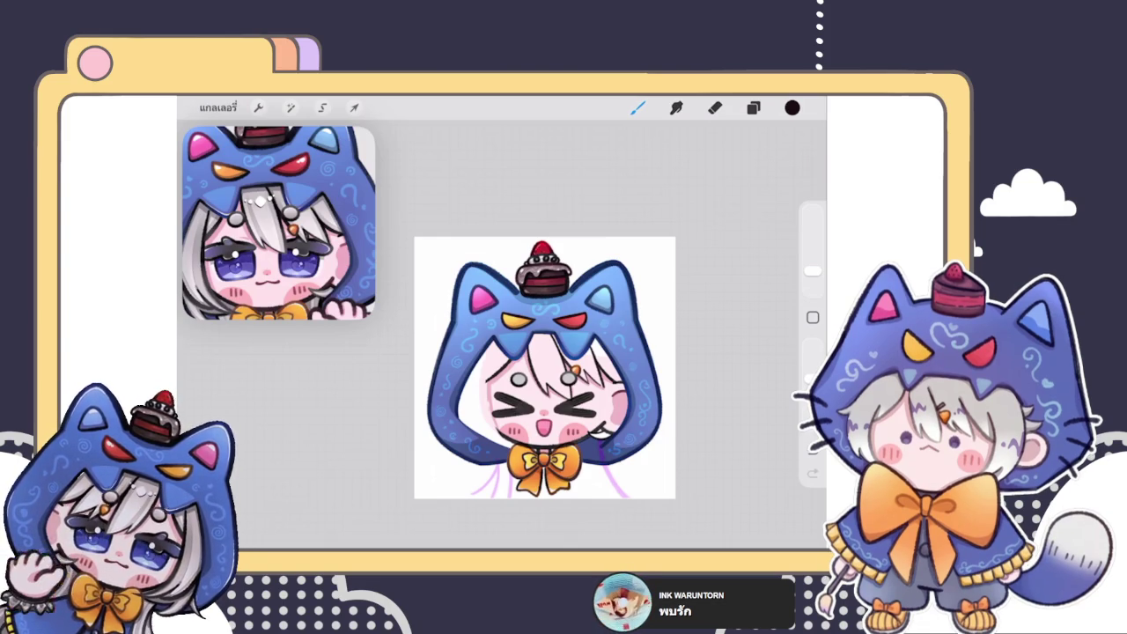
- Target the hood-eyes lineart layer and shift the brush colour to a dark red
scroll(544, 367, up, 5)
click(753, 108)
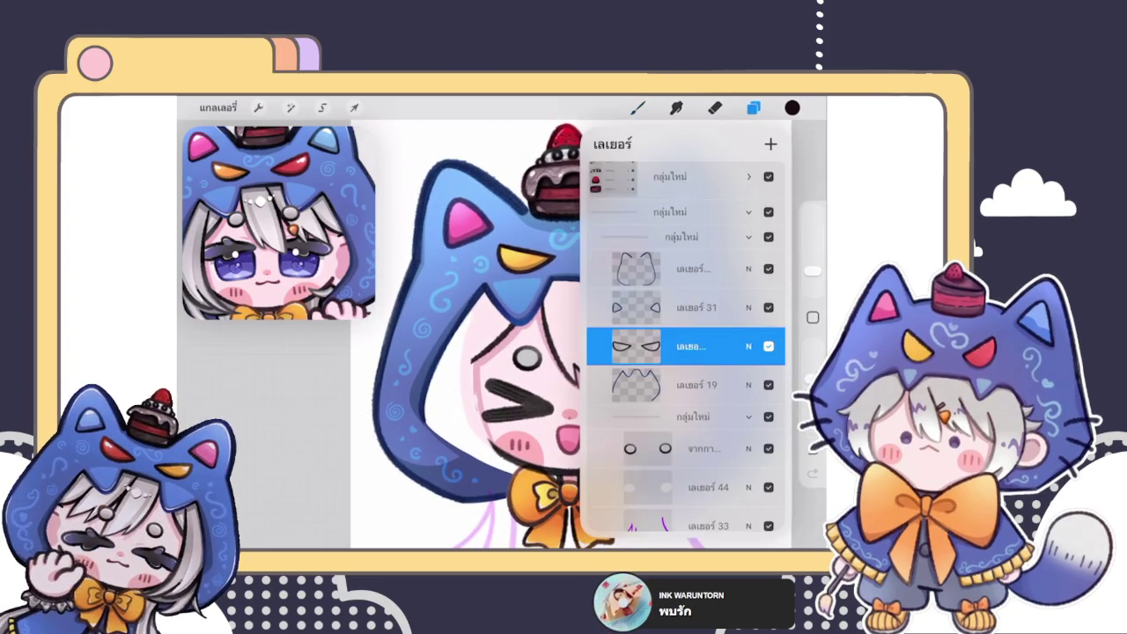
click(637, 107)
scroll(545, 299, up, 10)
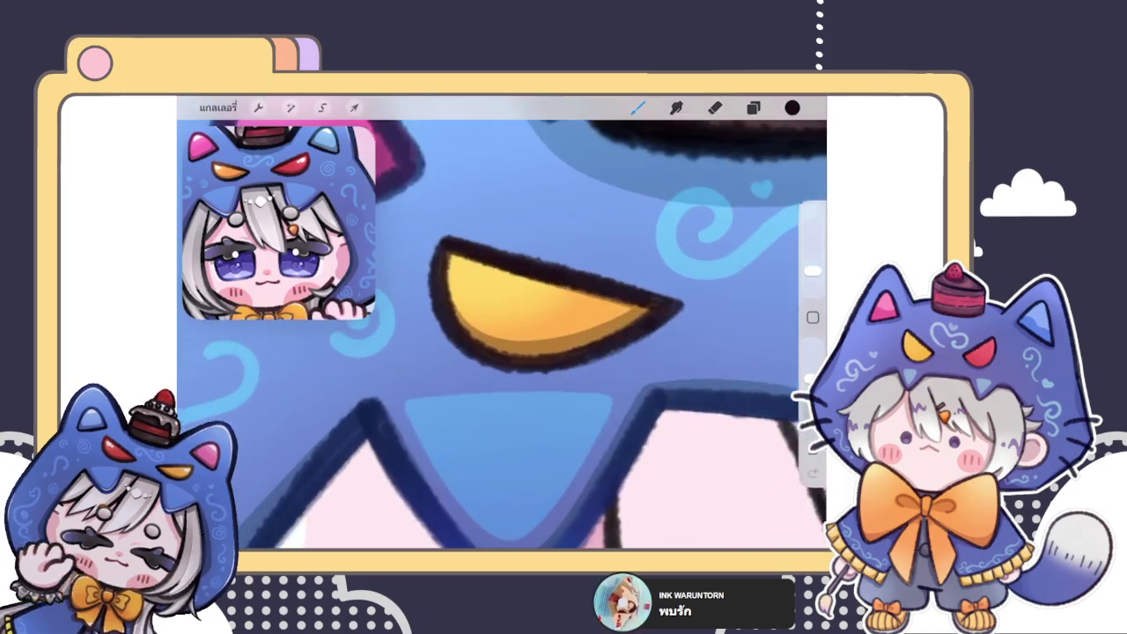
click(792, 108)
drag(681, 280, 681, 299)
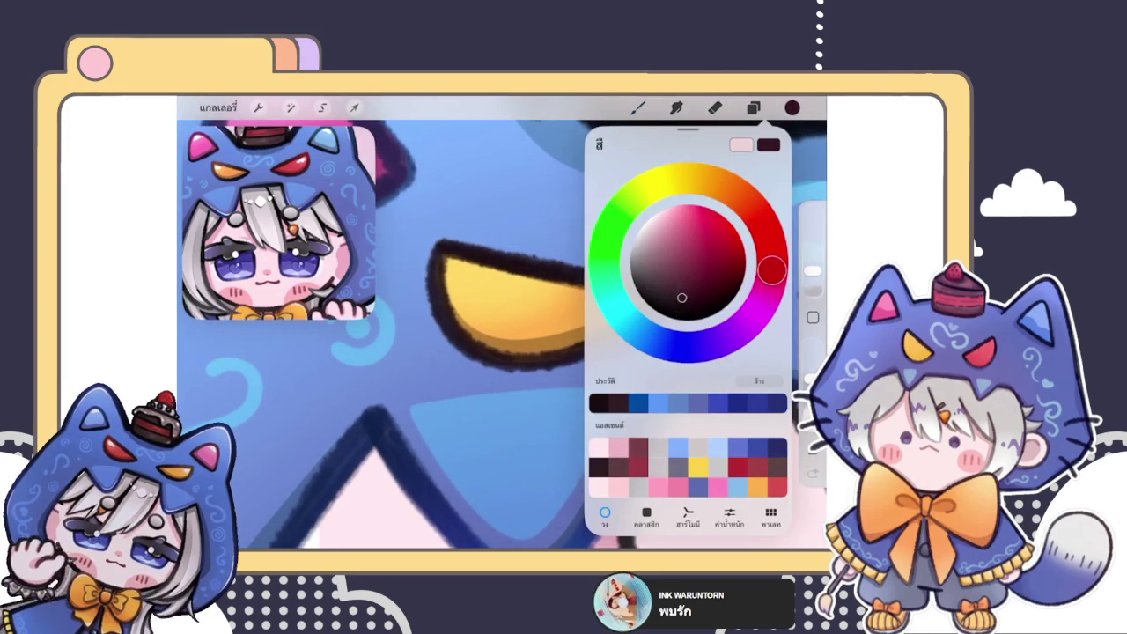
click(469, 273)
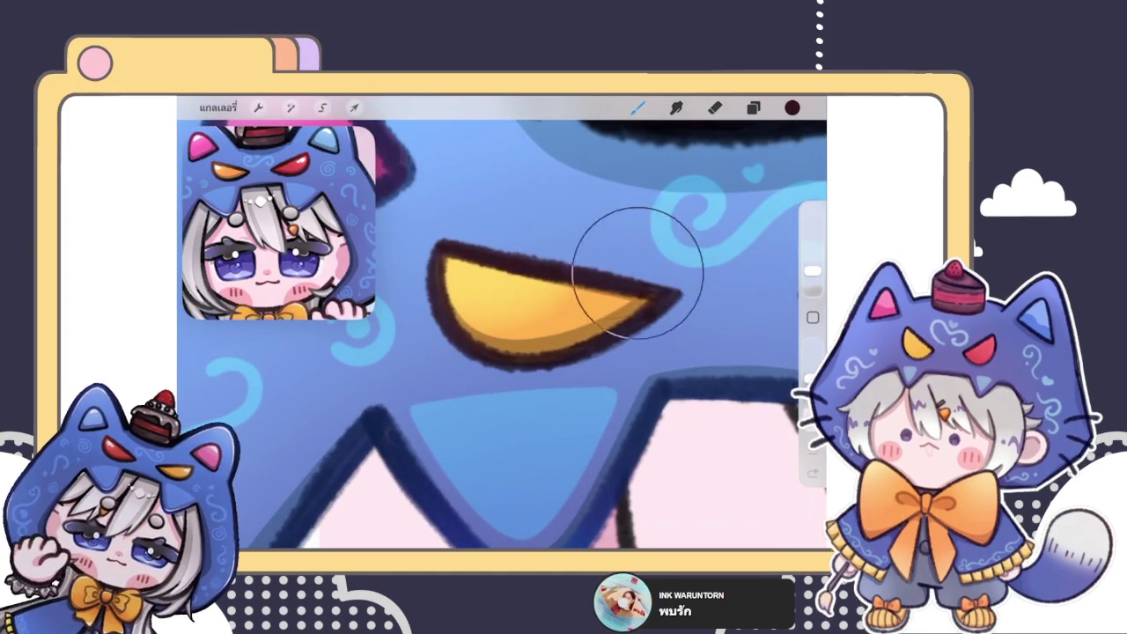
- Darken the colour to a brown-orange for the yellow eye's outline, then undo the last stroke
scroll(502, 321, down, 5)
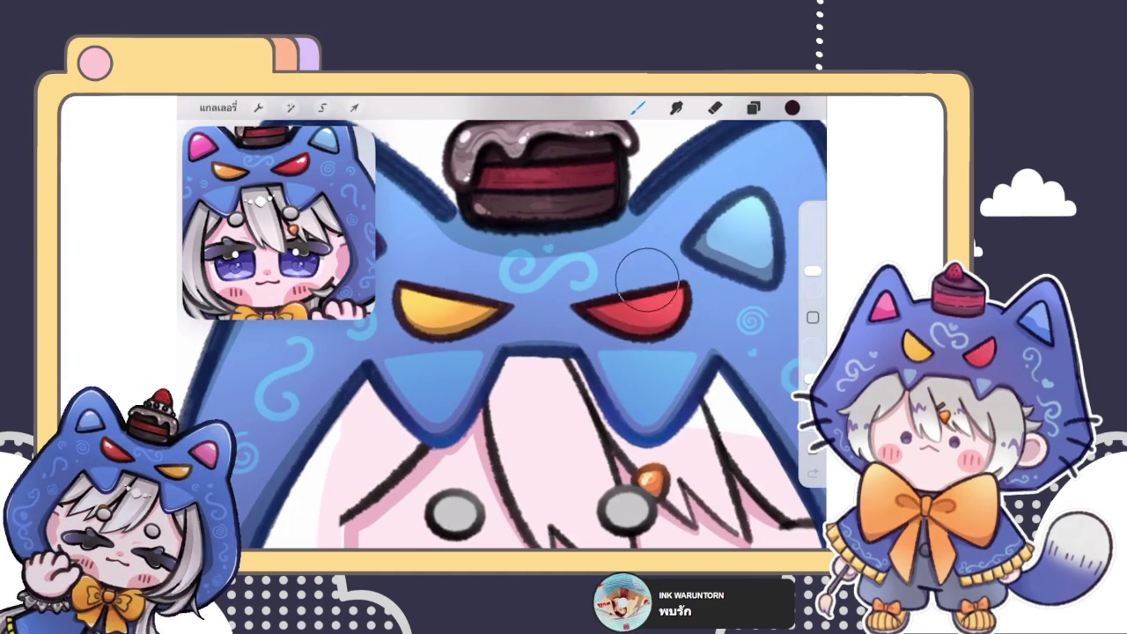
scroll(702, 300, up, 3)
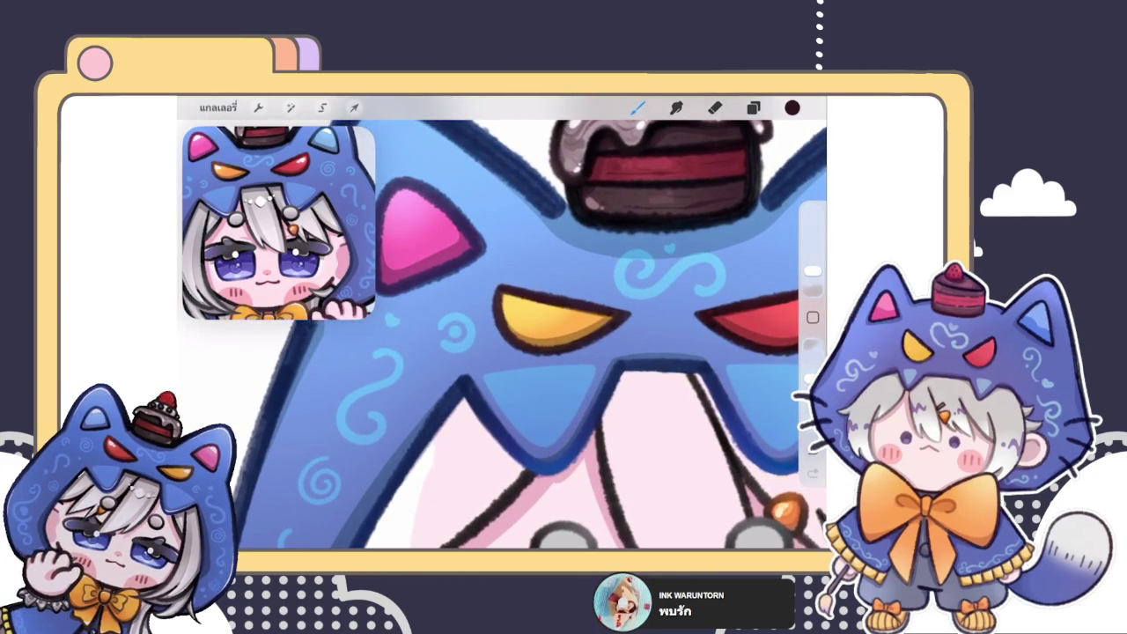
scroll(528, 325, up, 3)
click(792, 107)
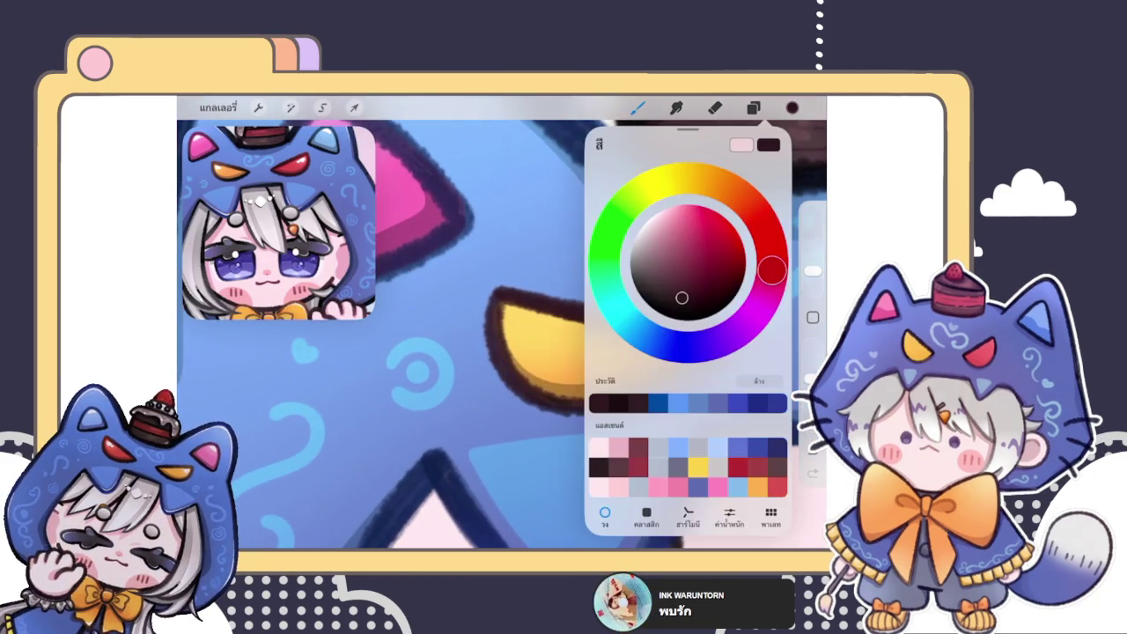
click(638, 108)
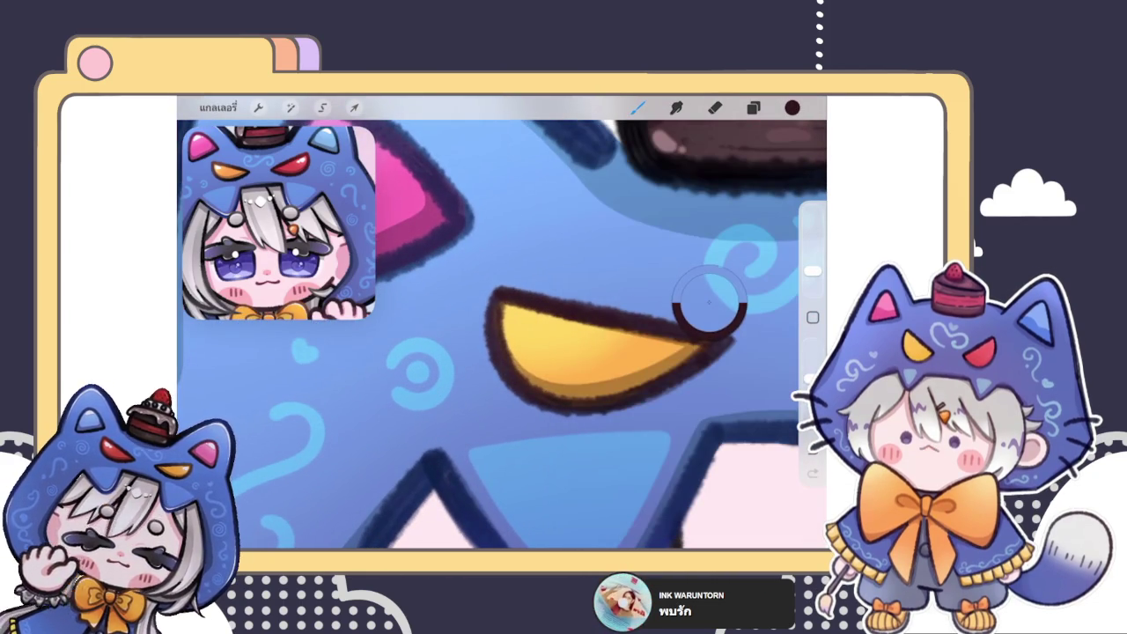
click(792, 107)
mouse_move(719, 183)
mouse_down()
mouse_move(739, 199)
mouse_move(693, 267)
mouse_up()
click(512, 256)
key(ctrl+z)
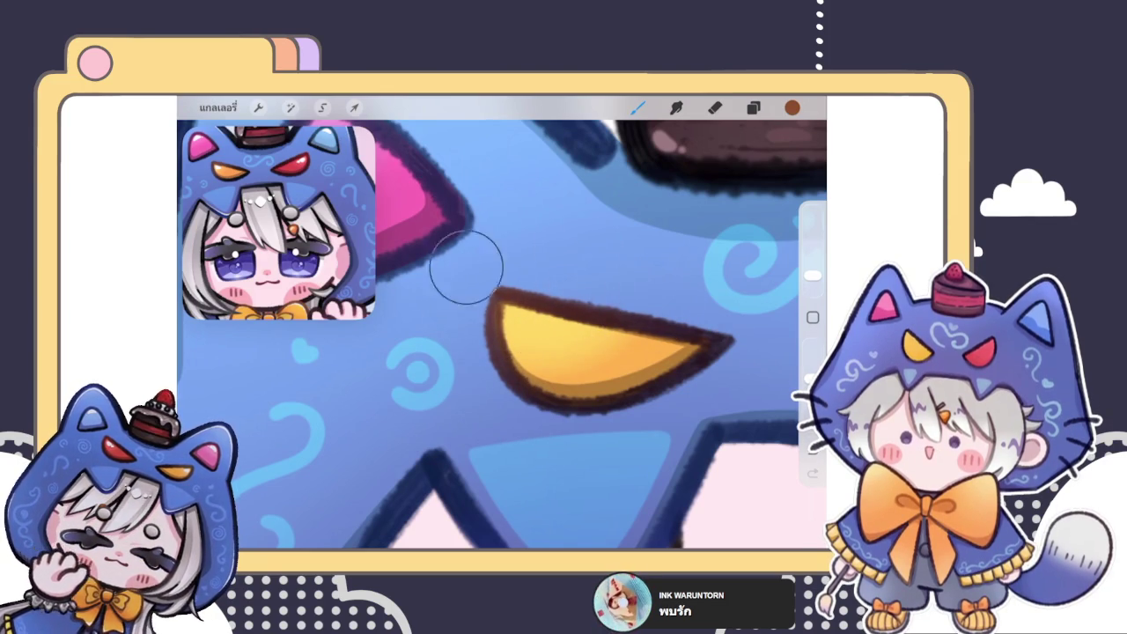
- Eyedrop the hood's red eye and switch to a darker red shade for its outline
scroll(502, 325, down, 5)
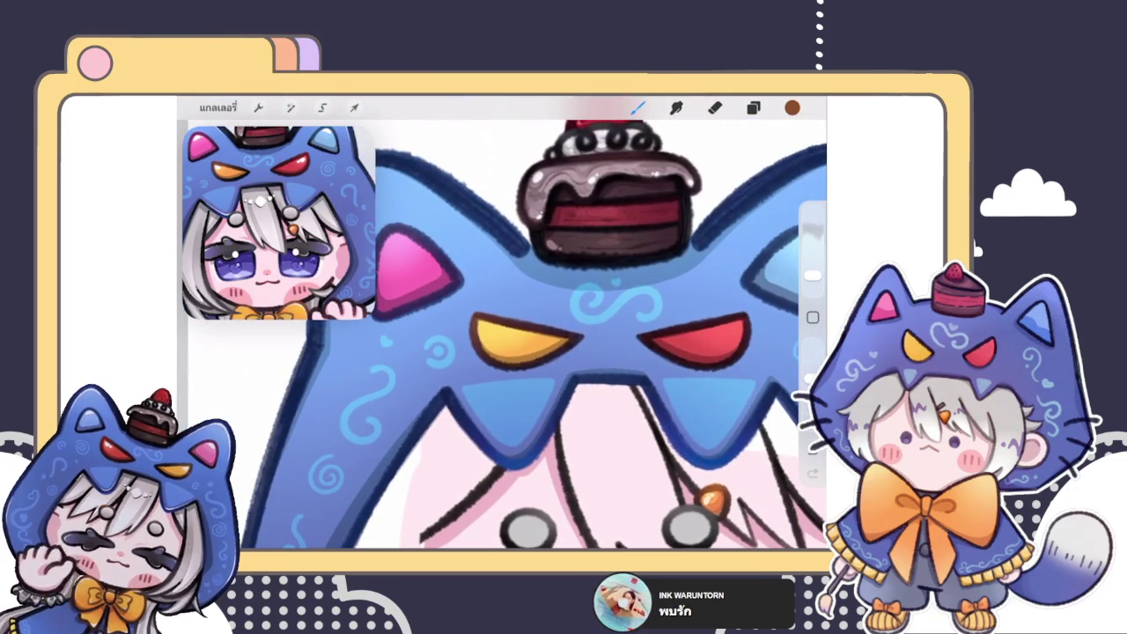
scroll(695, 339, up, 2)
scroll(696, 339, up, 2)
scroll(695, 338, up, 2)
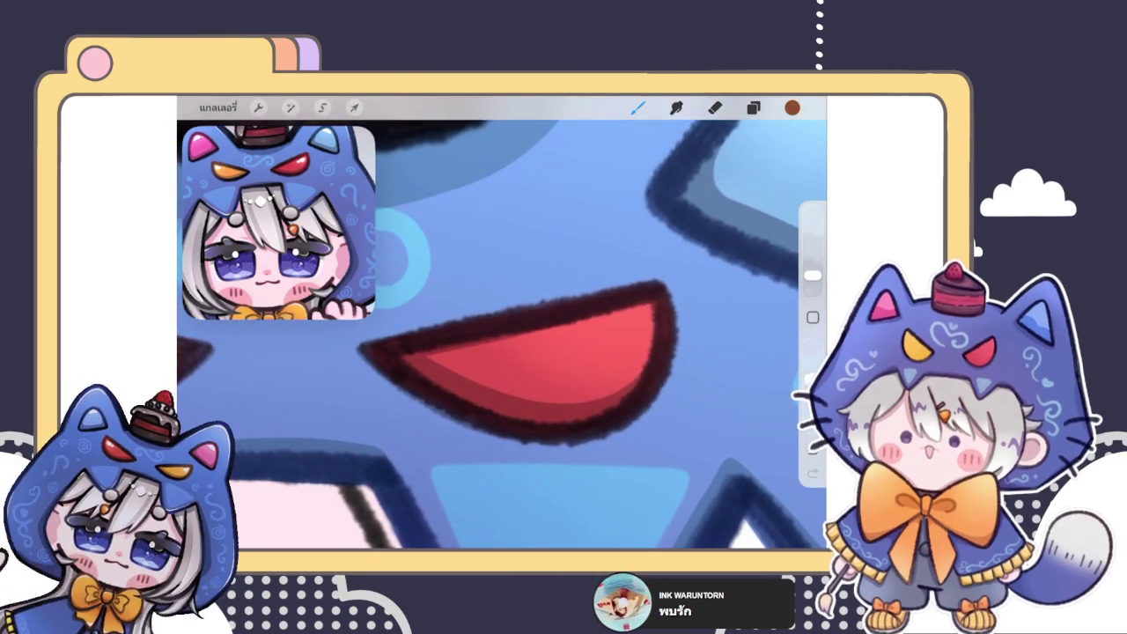
click(792, 107)
click(638, 108)
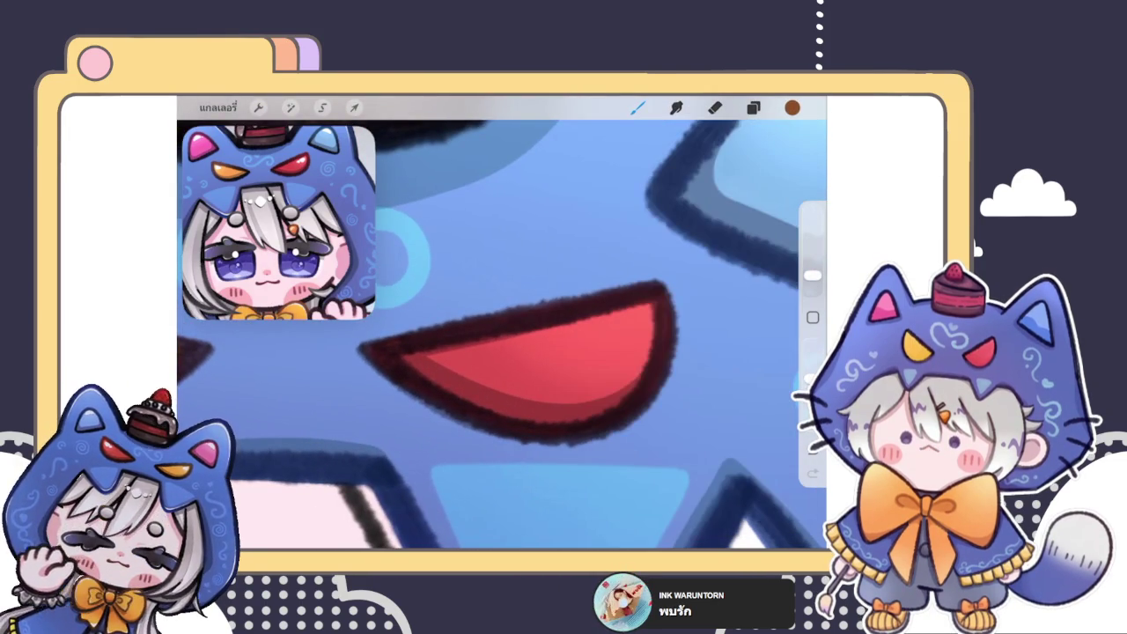
drag(523, 390, 480, 361)
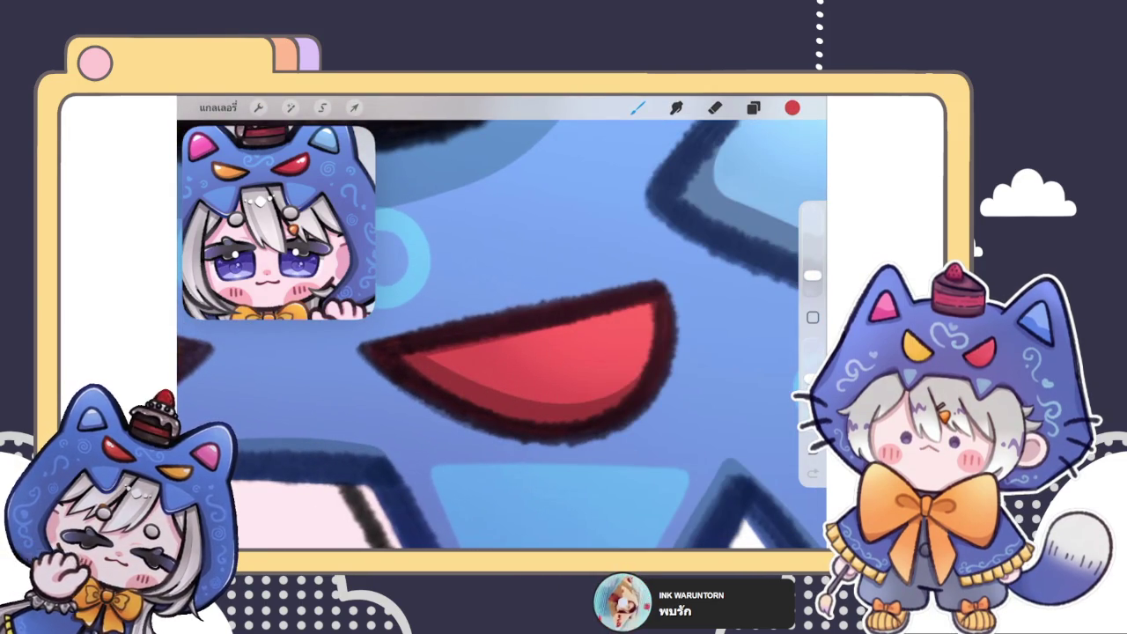
click(792, 107)
click(707, 254)
click(641, 296)
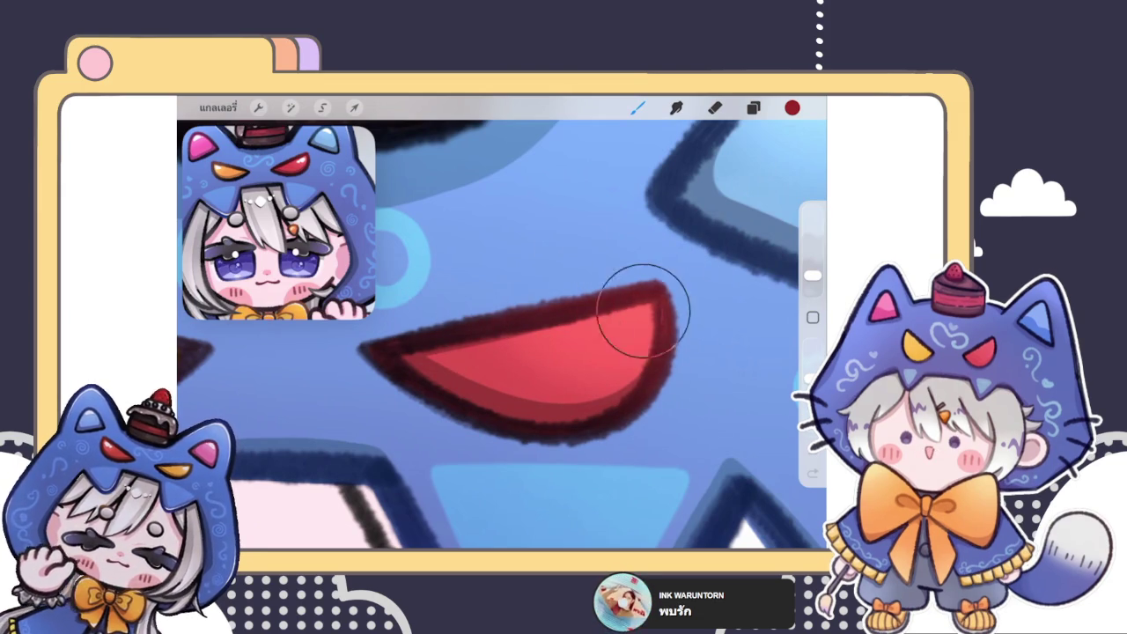
scroll(612, 266, down, 5)
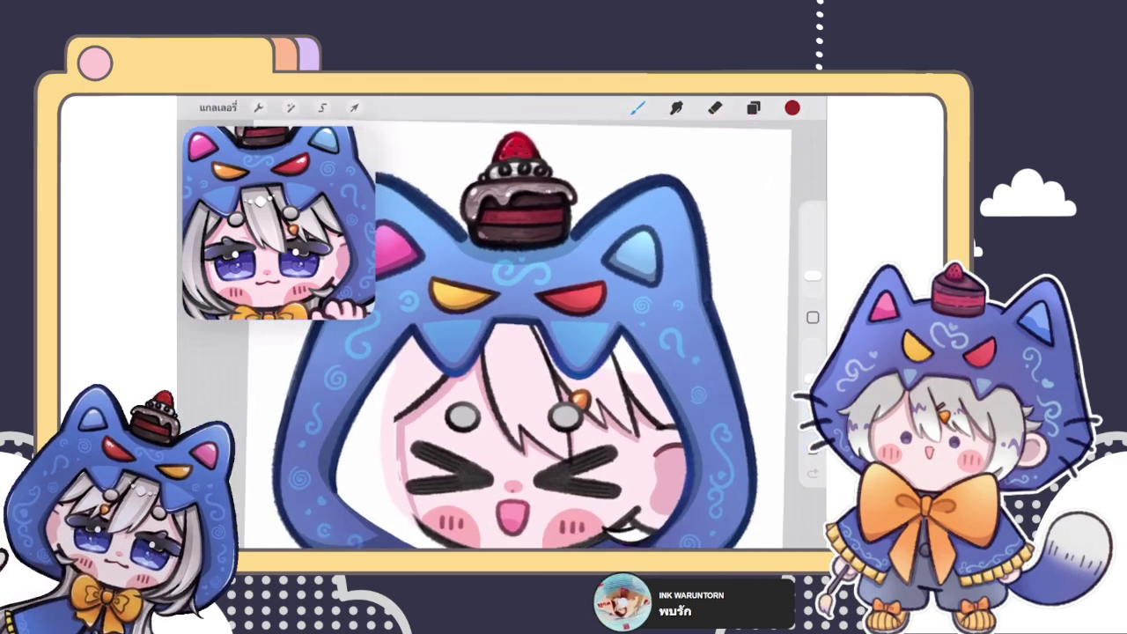
scroll(528, 343, down, 5)
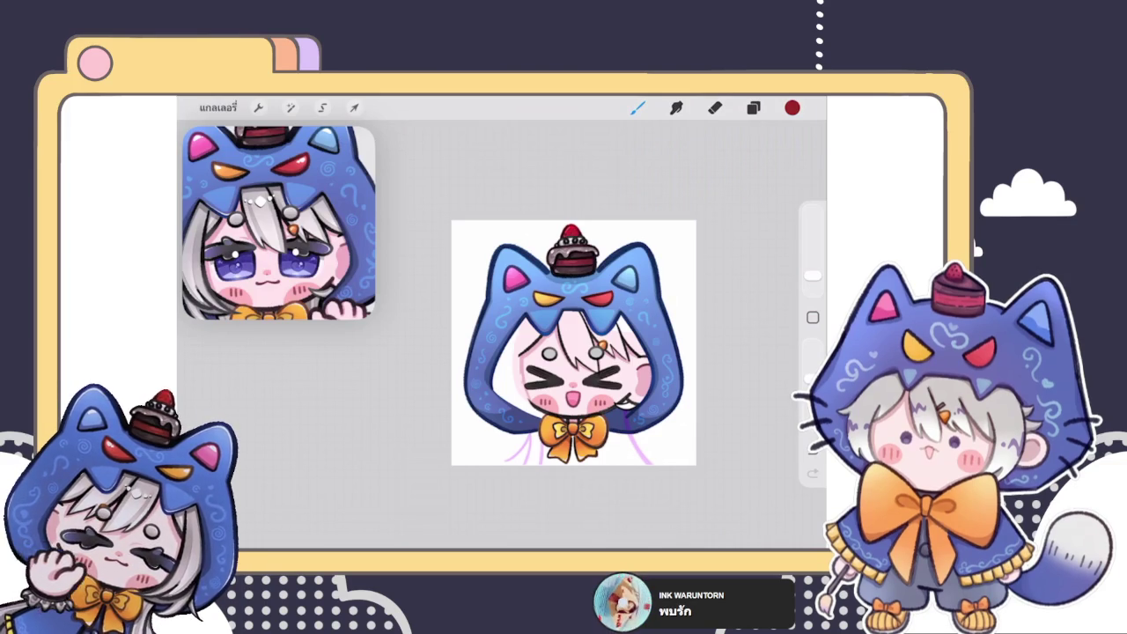
- Repaint the red eye's outline in a lighter red with a resized brush
scroll(590, 290, up, 5)
scroll(589, 291, up, 5)
scroll(590, 290, up, 3)
mouse_move(671, 337)
mouse_down()
mouse_move(641, 344)
mouse_move(604, 314)
mouse_up()
scroll(502, 335, up, 3)
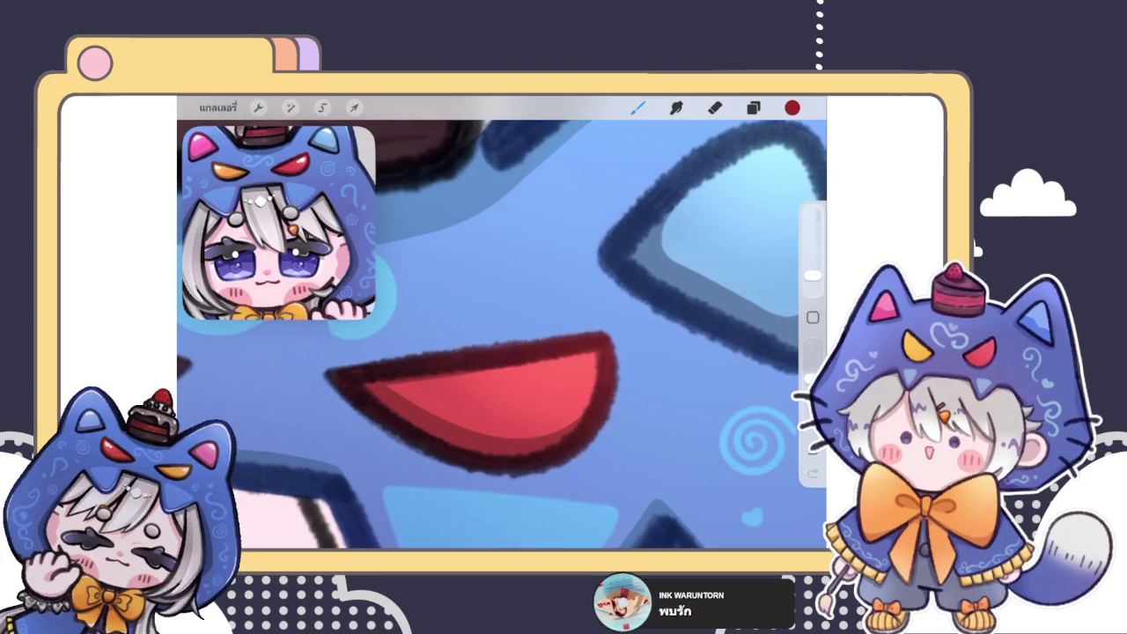
click(792, 107)
drag(708, 255, 712, 233)
drag(811, 276, 811, 279)
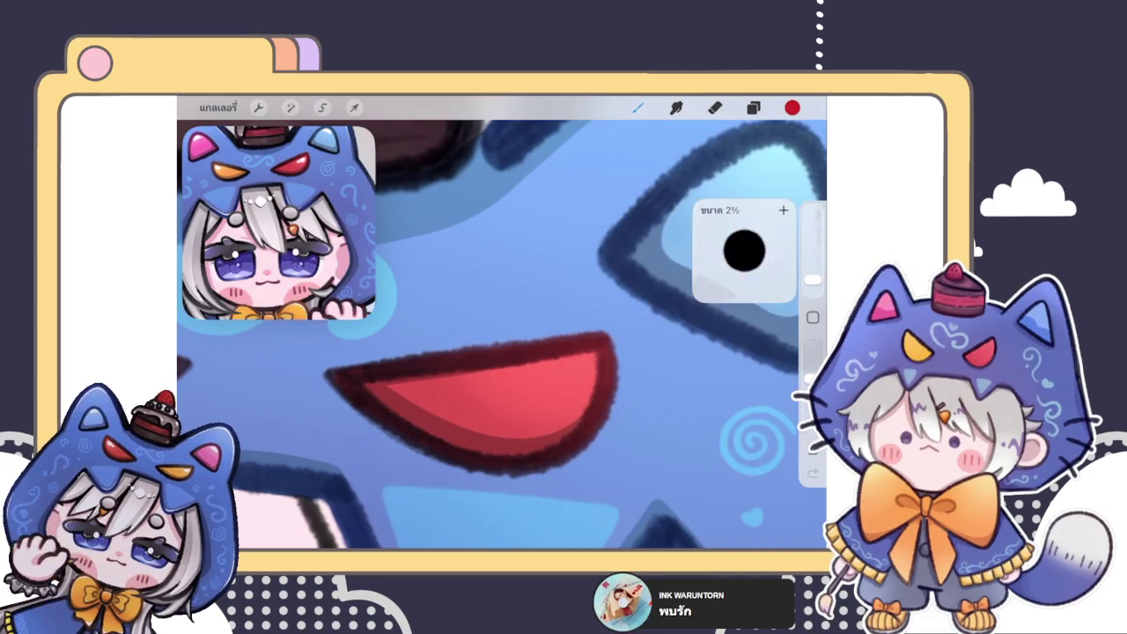
mouse_move(592, 357)
mouse_down()
mouse_move(556, 352)
mouse_move(597, 398)
mouse_up()
- Try an orange tint on the yellow eye's outline tip, then undo it
scroll(502, 335, down, 3)
scroll(502, 334, up, 3)
scroll(528, 353, up, 2)
click(792, 108)
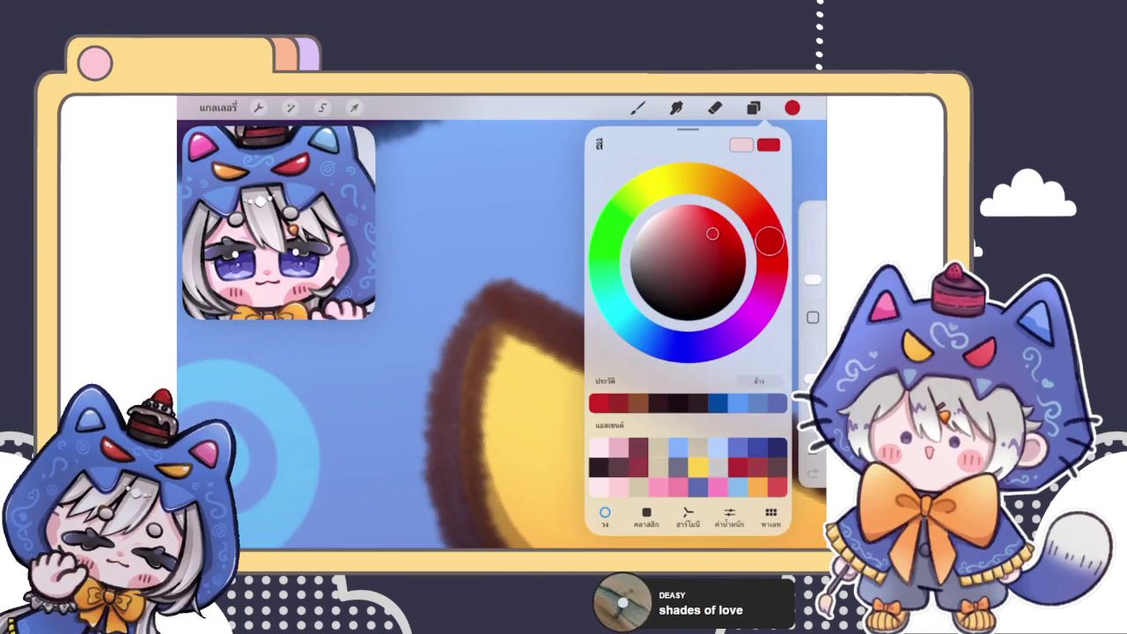
drag(769, 239, 735, 191)
drag(712, 233, 711, 212)
click(493, 328)
click(792, 108)
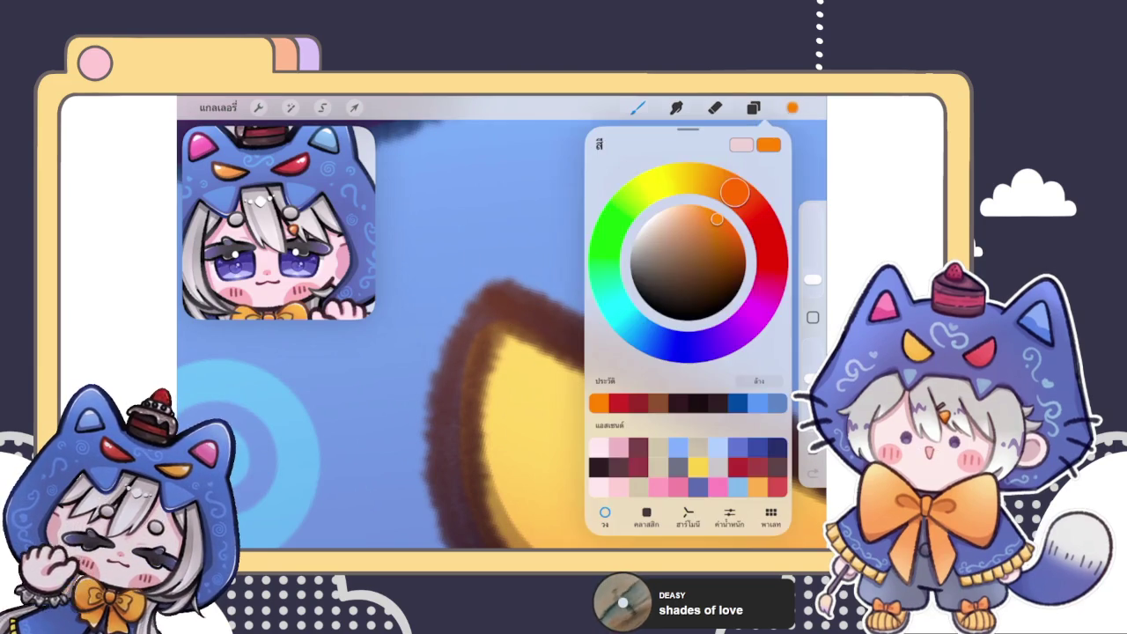
drag(502, 295, 494, 255)
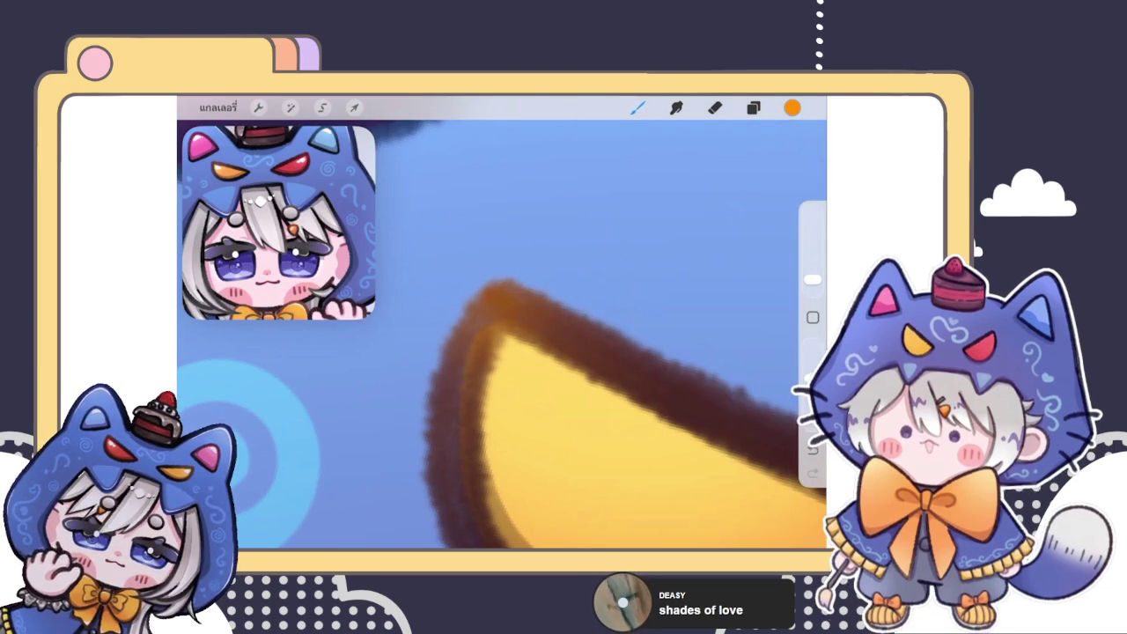
key(ctrl+z)
- Shift the colour to red-orange and paint it over the top of the yellow eye's outline
click(792, 108)
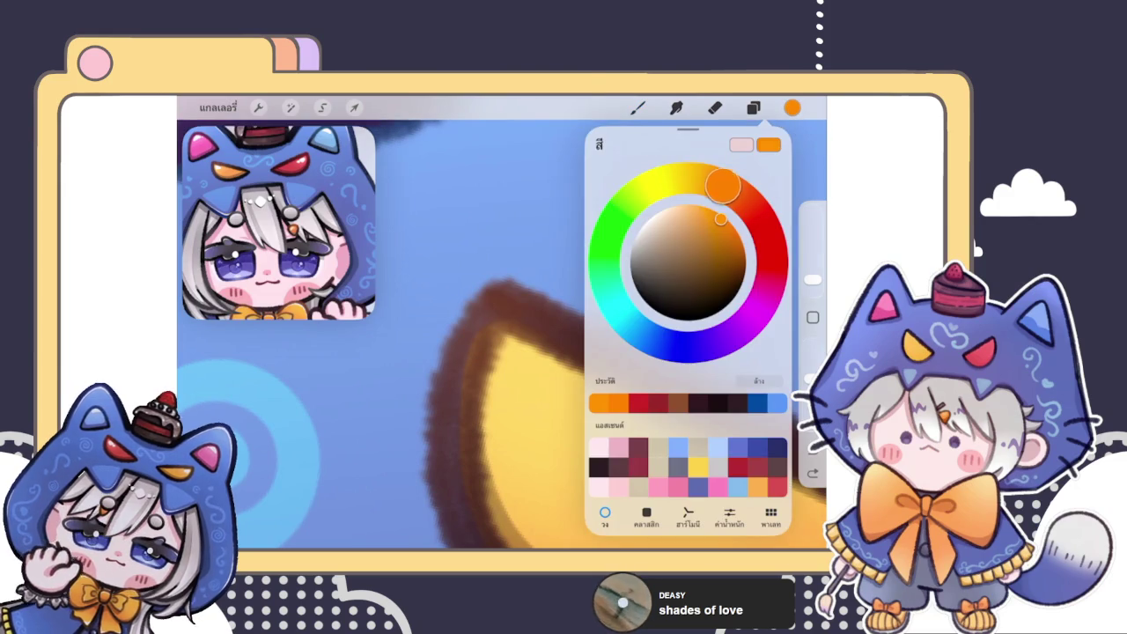
drag(721, 185, 739, 197)
click(516, 264)
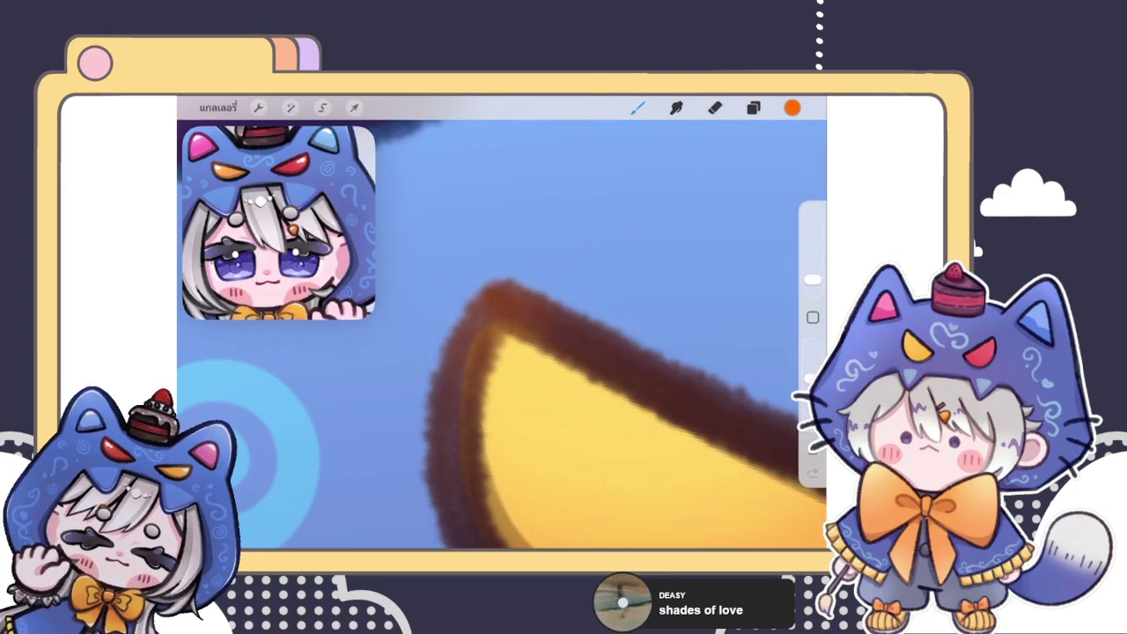
key(ctrl+z)
click(792, 108)
mouse_move(740, 195)
mouse_down()
mouse_move(762, 220)
mouse_move(702, 228)
mouse_up()
mouse_move(479, 301)
mouse_down()
mouse_move(458, 299)
mouse_move(611, 360)
mouse_up()
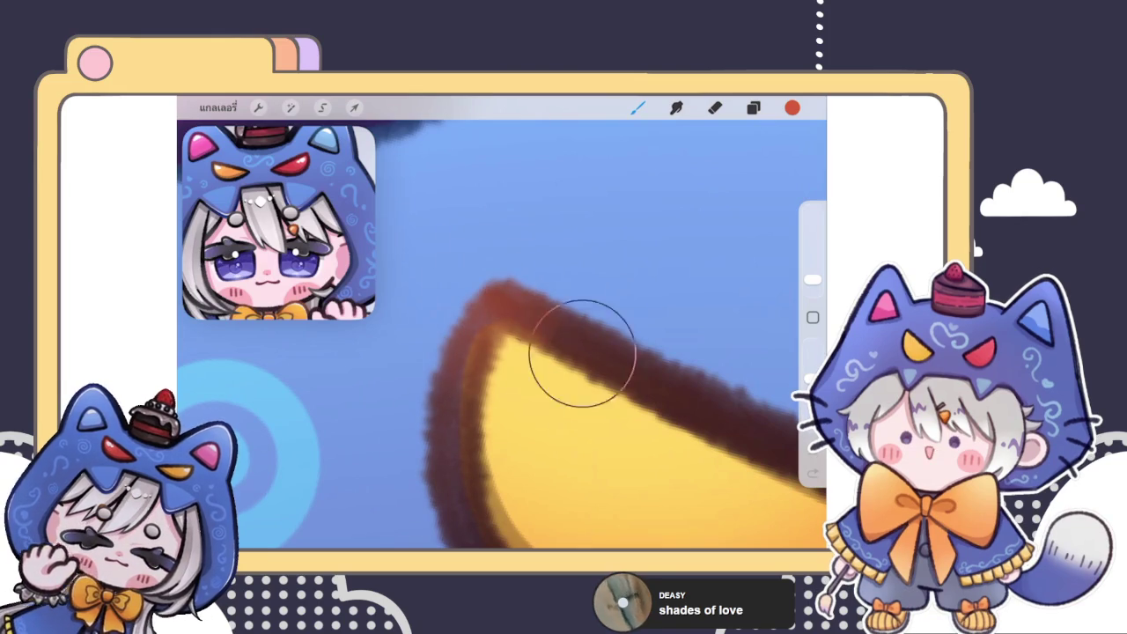
- Switch to a brown-orange and tint the yellow eye's outline ends with it
scroll(502, 335, down, 3)
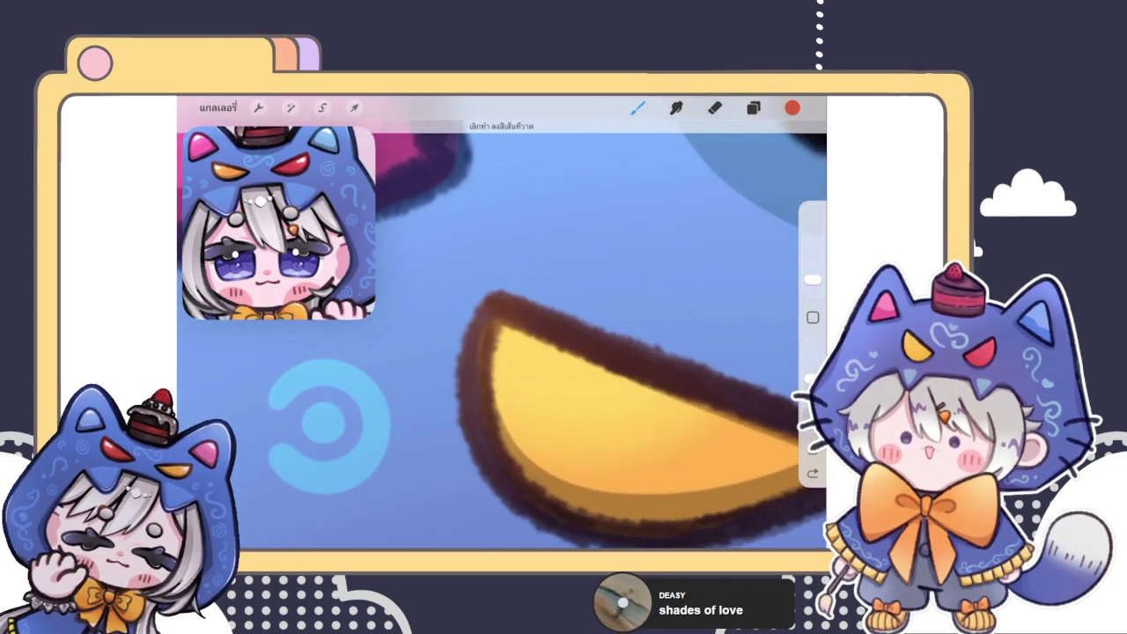
click(792, 108)
drag(758, 215, 714, 182)
drag(702, 228, 709, 254)
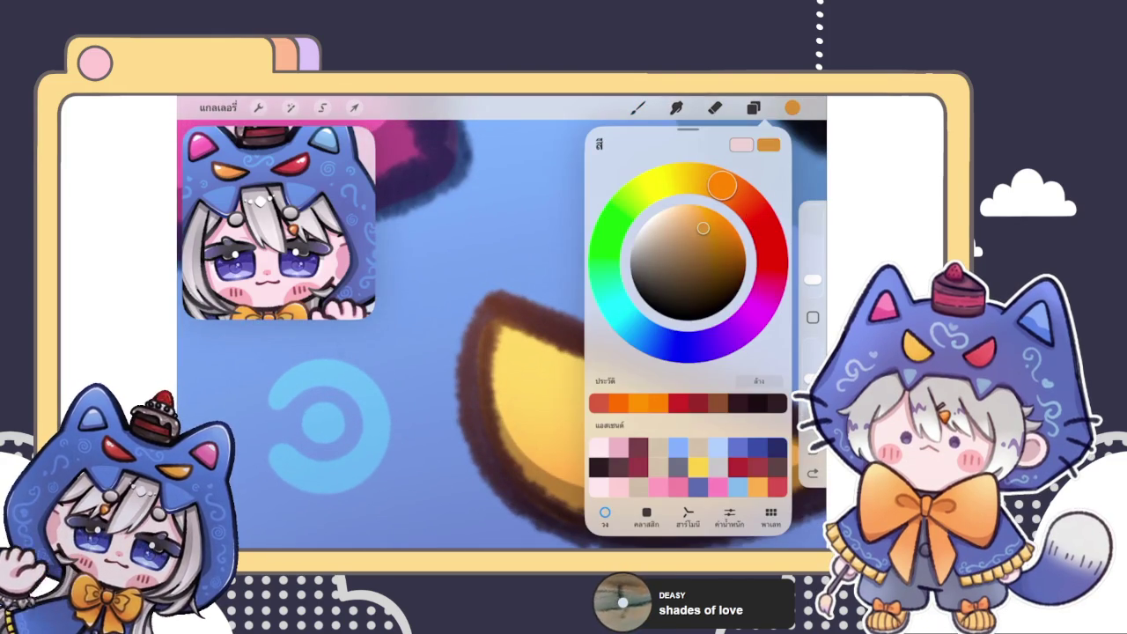
click(464, 337)
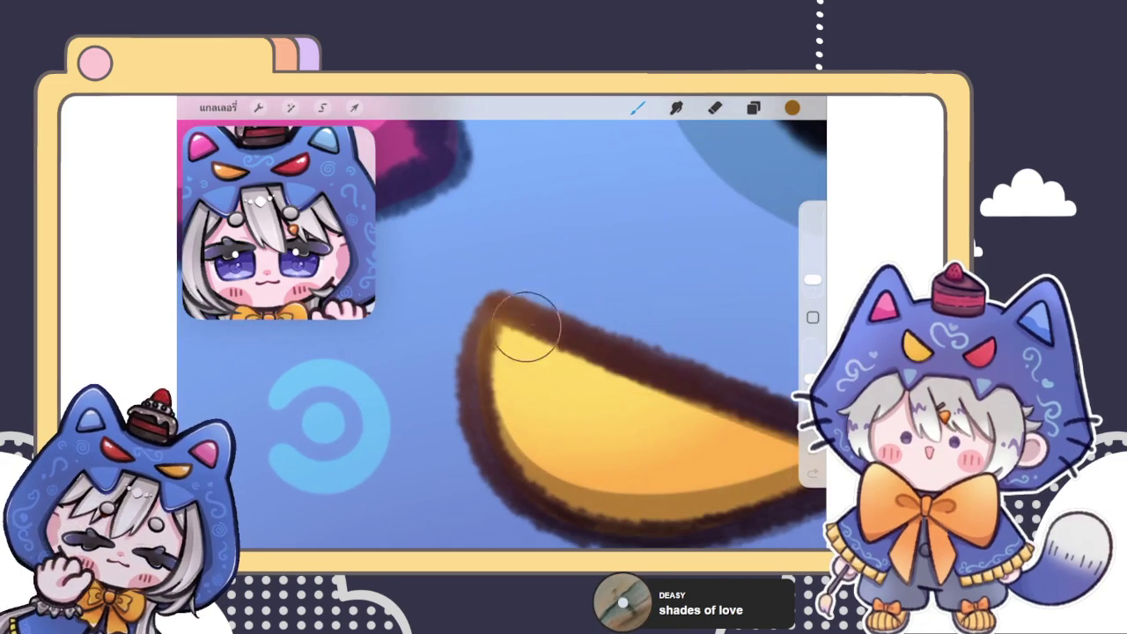
drag(478, 339, 536, 297)
mouse_move(470, 422)
mouse_down()
mouse_move(558, 334)
mouse_move(586, 340)
mouse_up()
drag(442, 320, 502, 346)
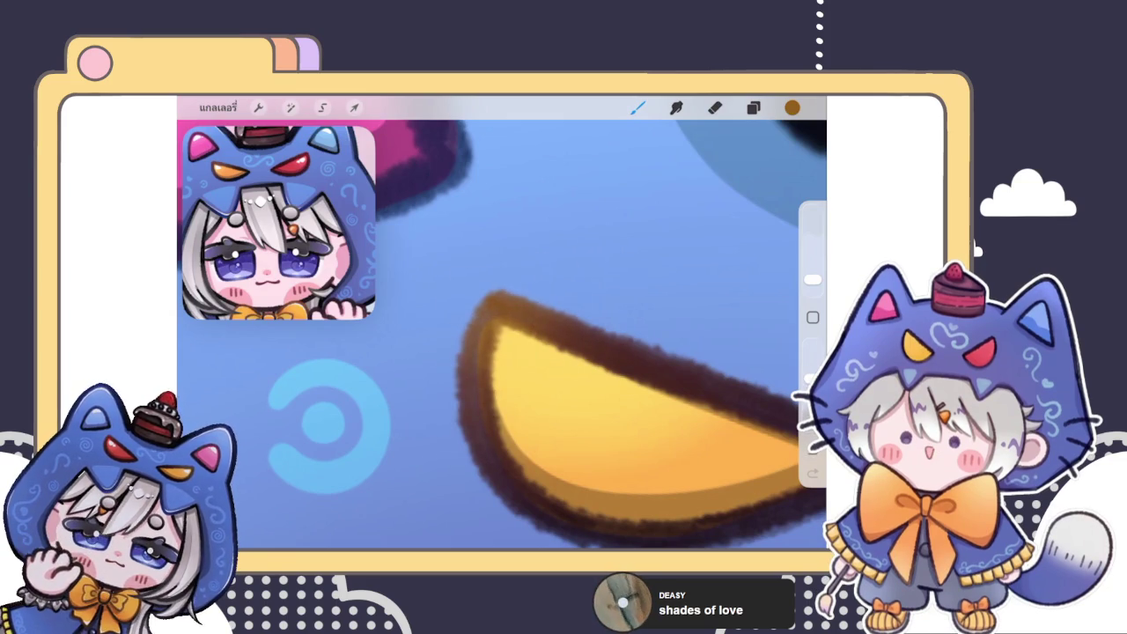
- Repaint the top of the yellow eye's outline brown-orange and show the layer list
scroll(502, 346, down, 5)
scroll(520, 339, up, 5)
scroll(519, 339, up, 3)
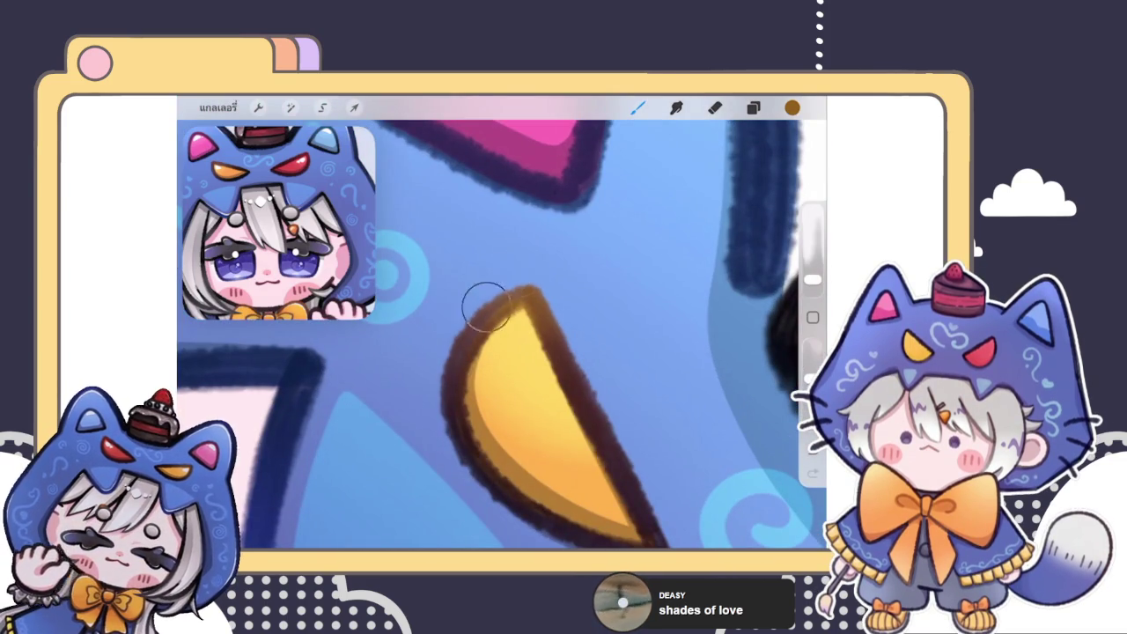
drag(536, 302, 527, 332)
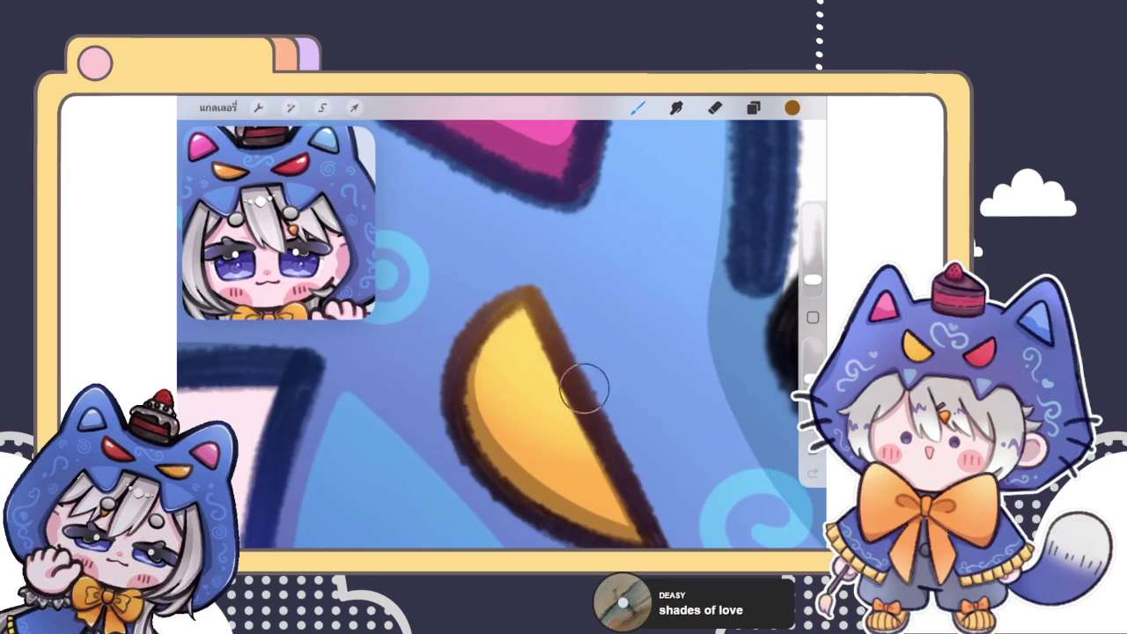
scroll(583, 405, down, 1)
scroll(583, 405, down, 3)
scroll(583, 405, down, 1)
scroll(502, 388, down, 5)
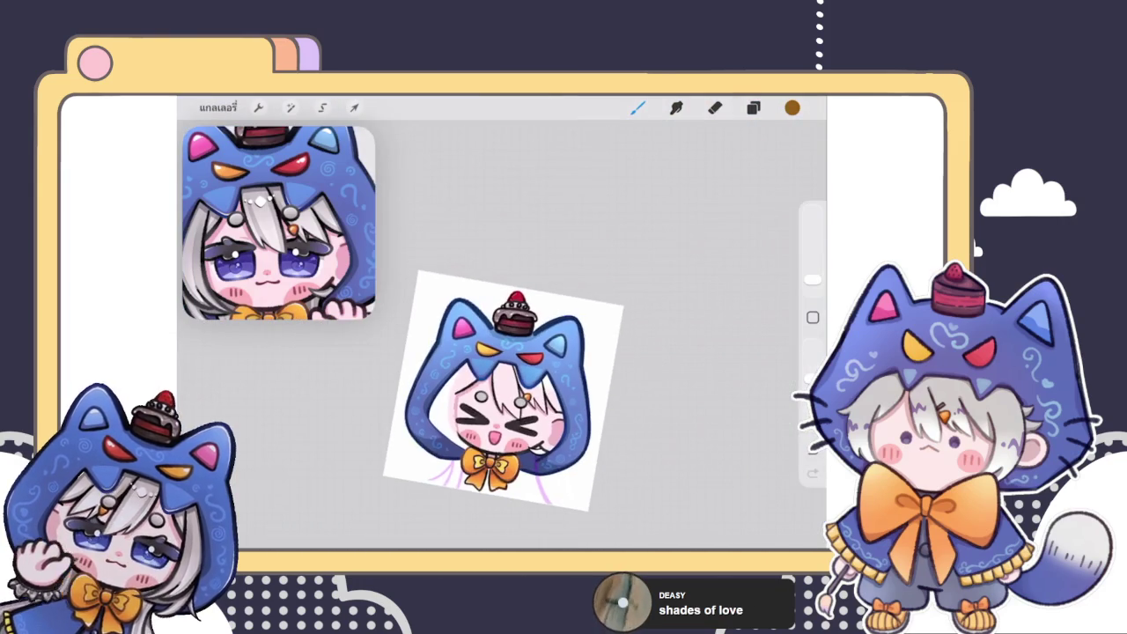
scroll(533, 383, up, 5)
scroll(533, 383, up, 2)
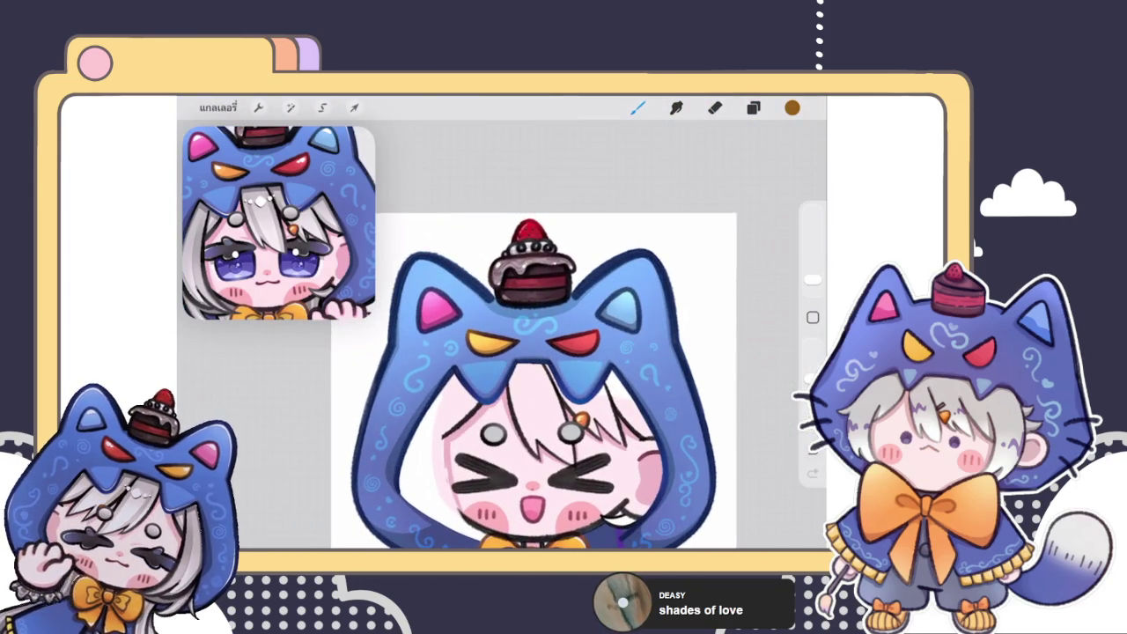
scroll(524, 379, down, 3)
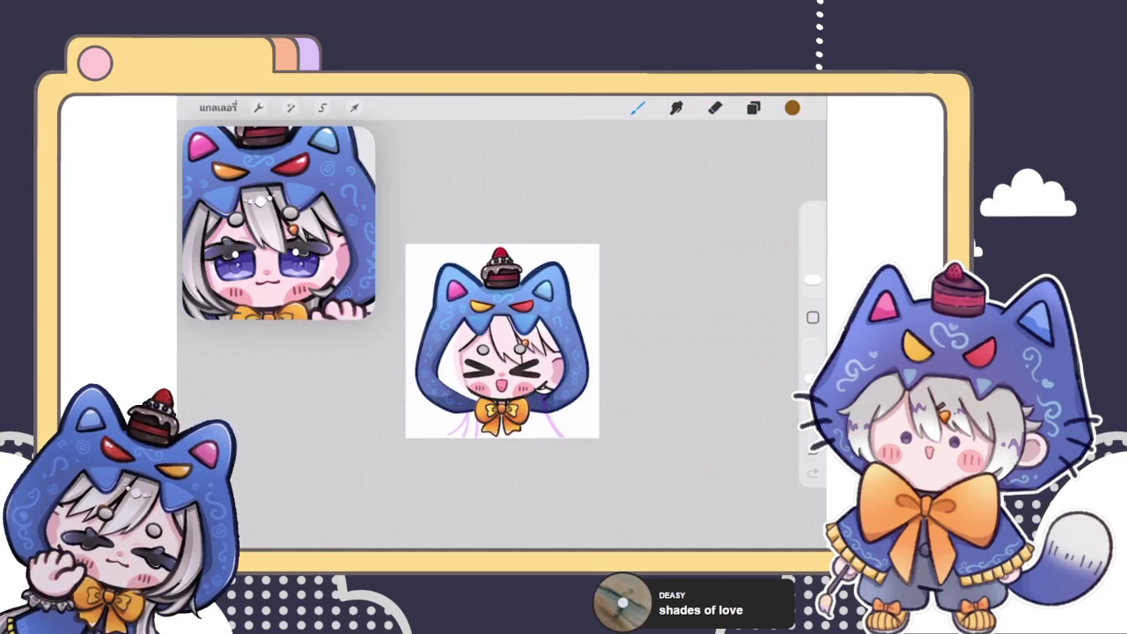
scroll(502, 341, up, 3)
scroll(501, 341, up, 3)
click(754, 107)
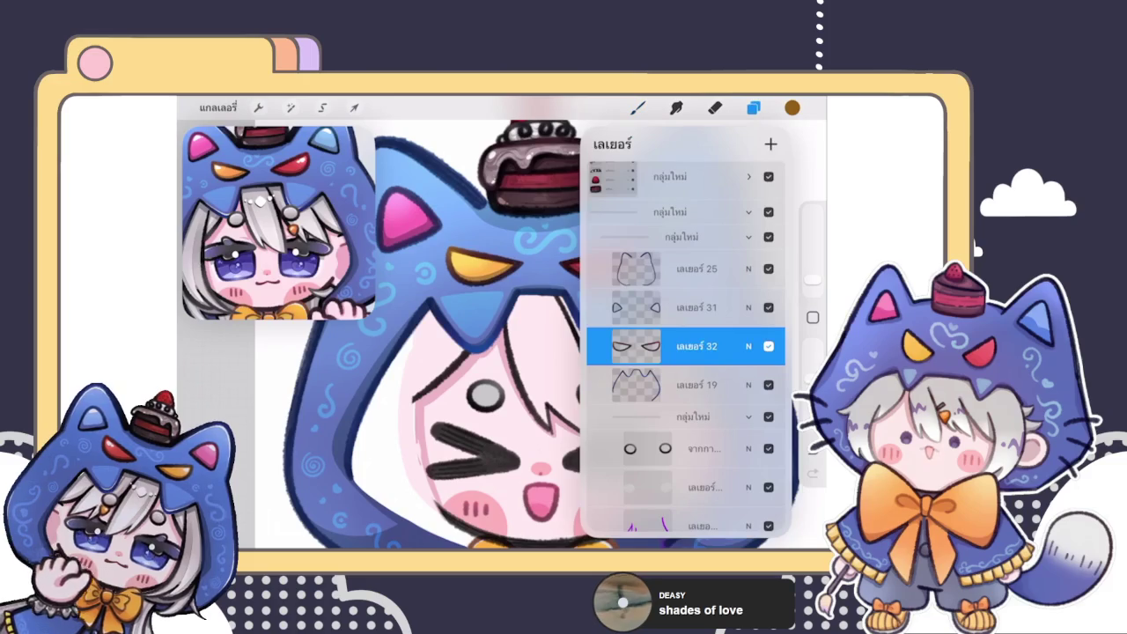
- Select layer 31, sample the dark outline colour and shift its hue to purple
click(696, 307)
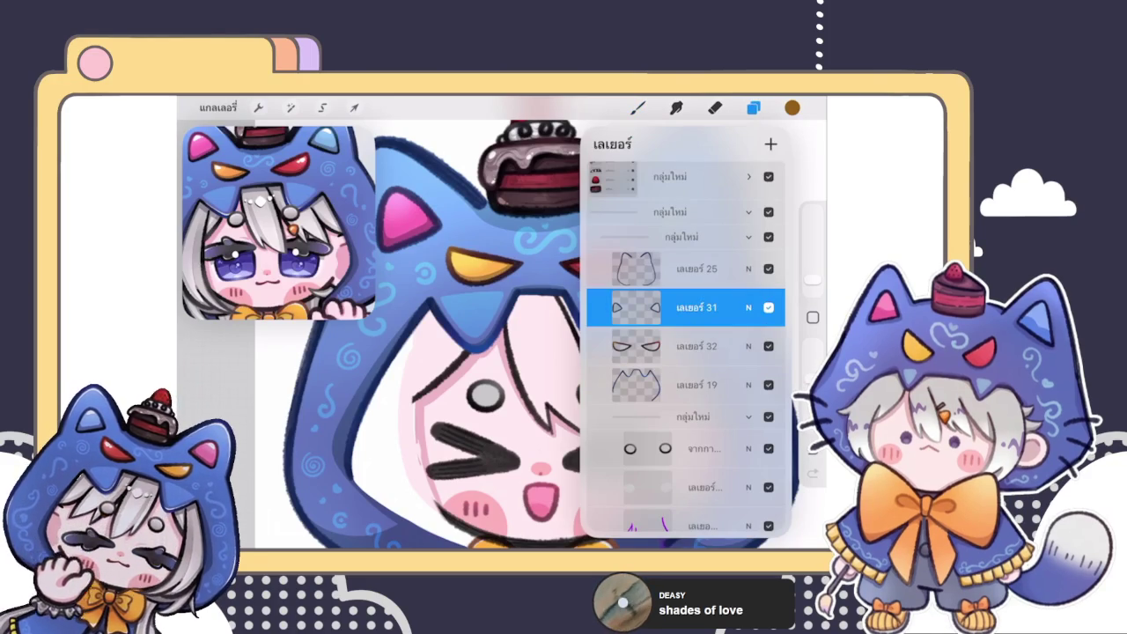
scroll(414, 229, up, 5)
scroll(413, 238, up, 3)
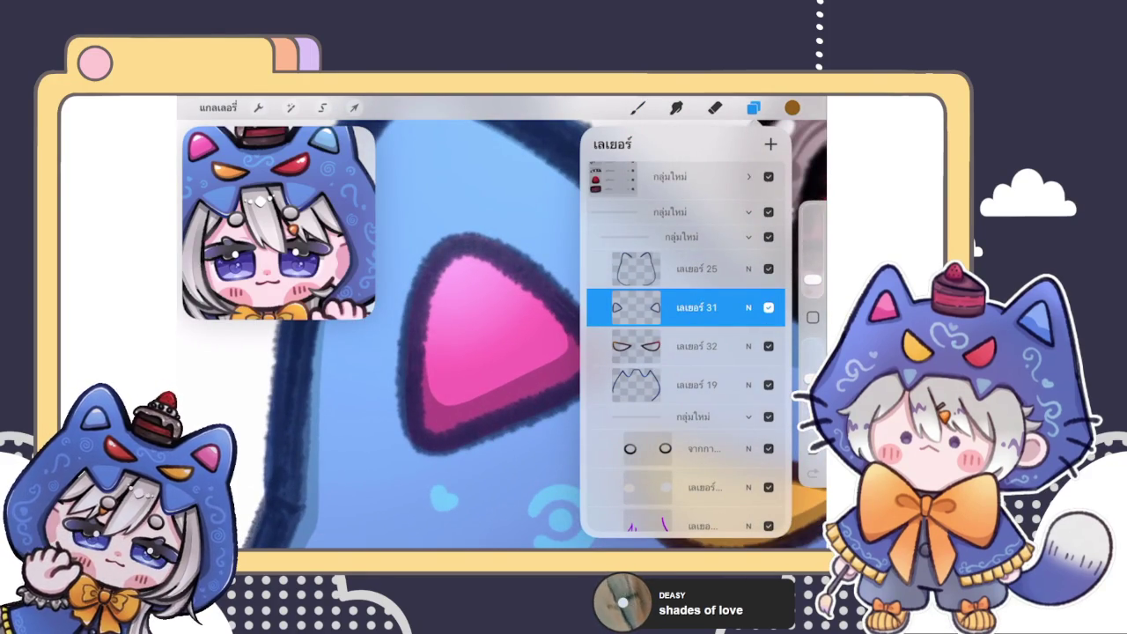
click(637, 108)
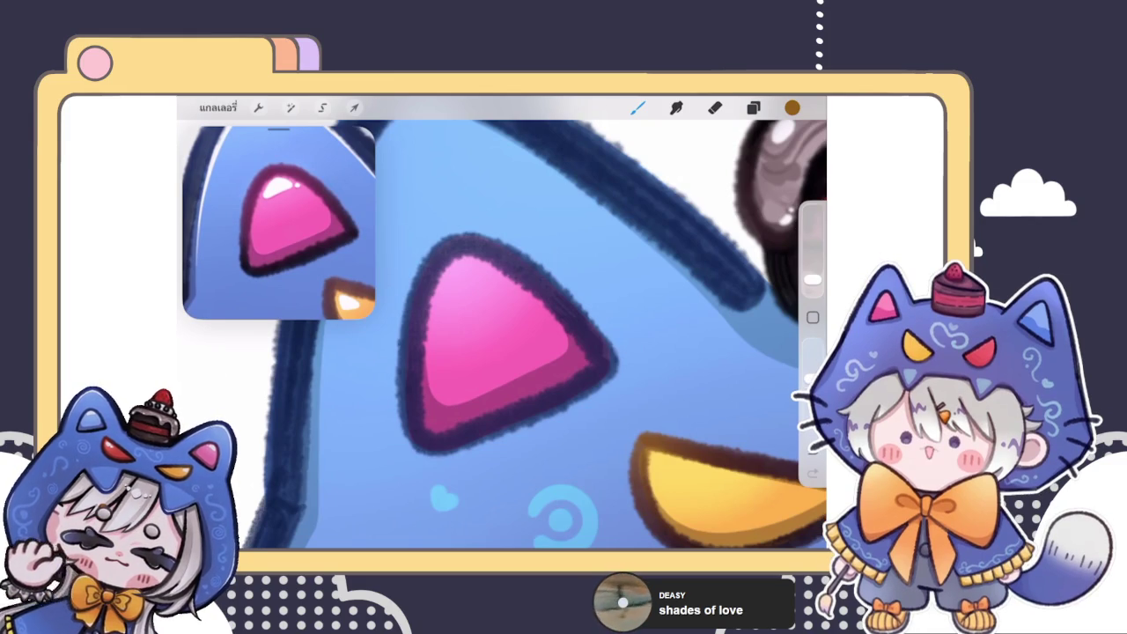
click(323, 221)
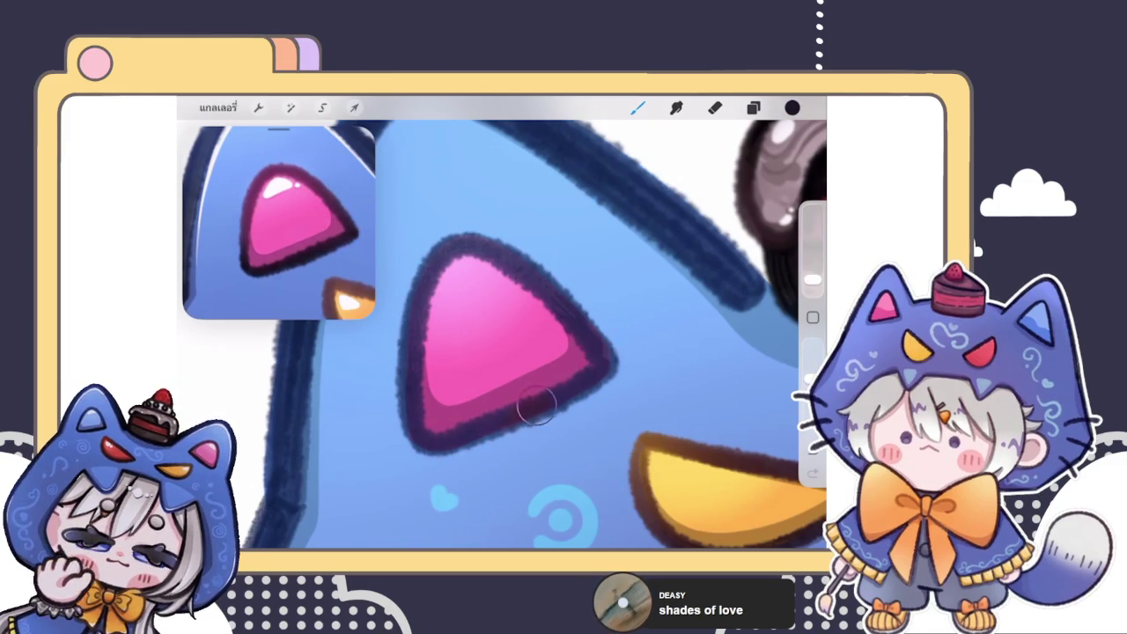
click(752, 107)
click(792, 107)
drag(715, 343, 744, 326)
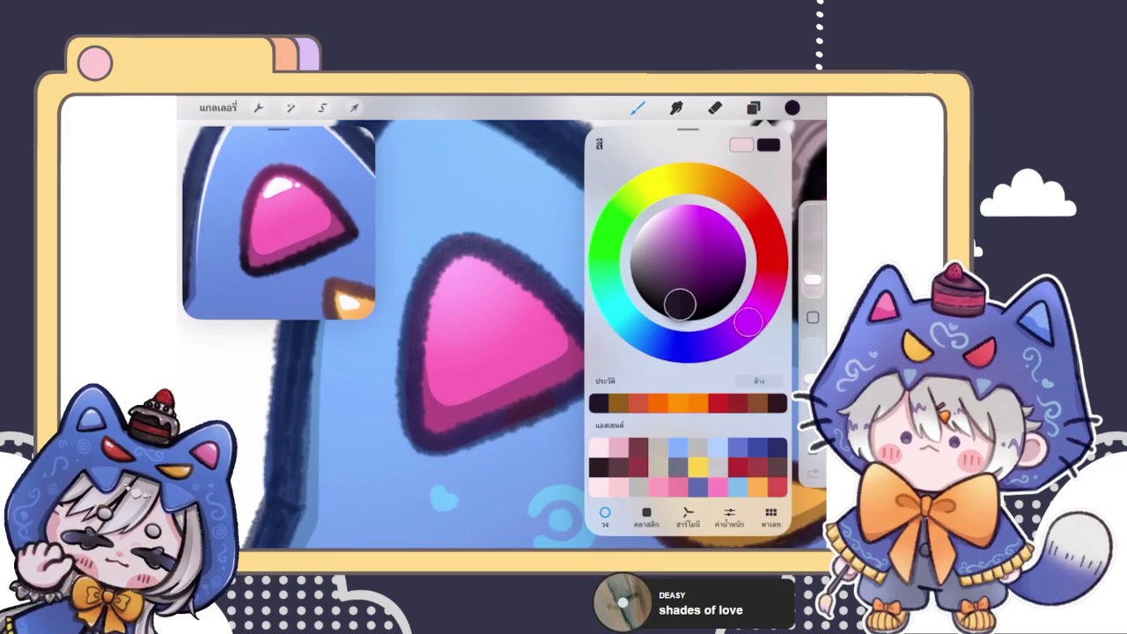
click(449, 472)
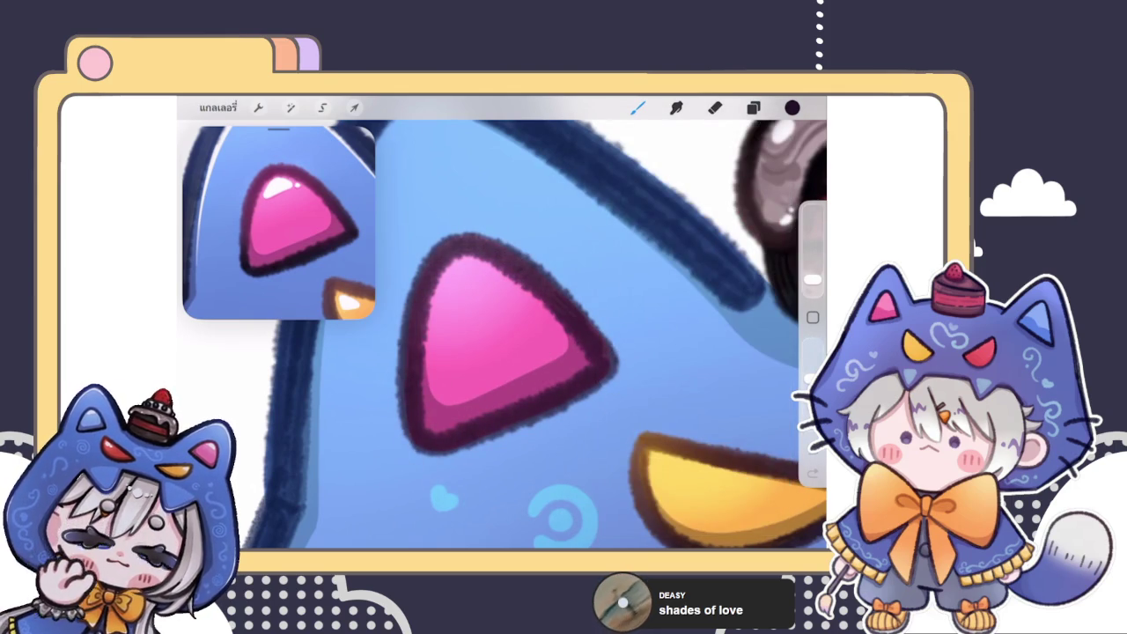
- Adjust the outline layer's opacity and blend settings
click(753, 107)
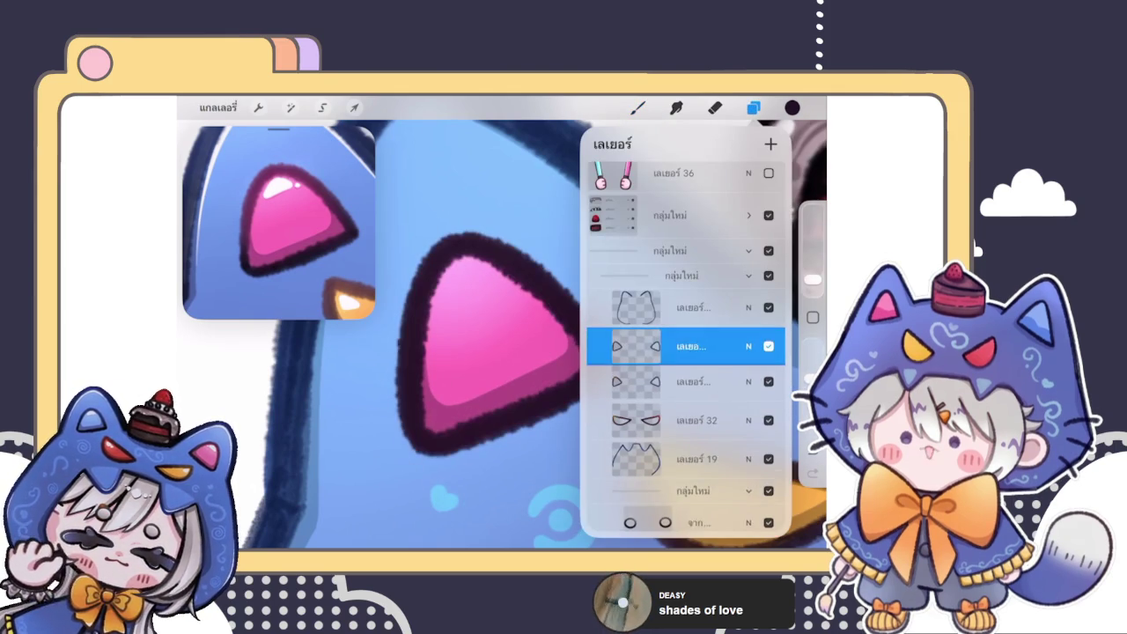
click(748, 346)
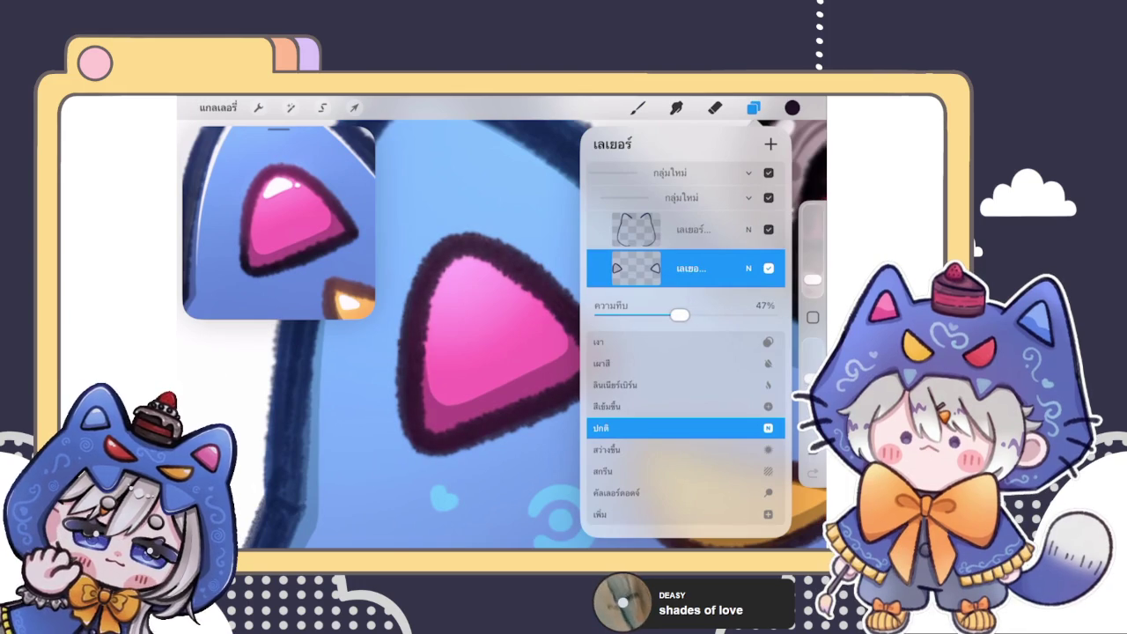
click(748, 268)
click(691, 268)
click(690, 267)
scroll(686, 389, down, 1)
click(637, 107)
scroll(501, 335, down, 5)
scroll(458, 326, up, 5)
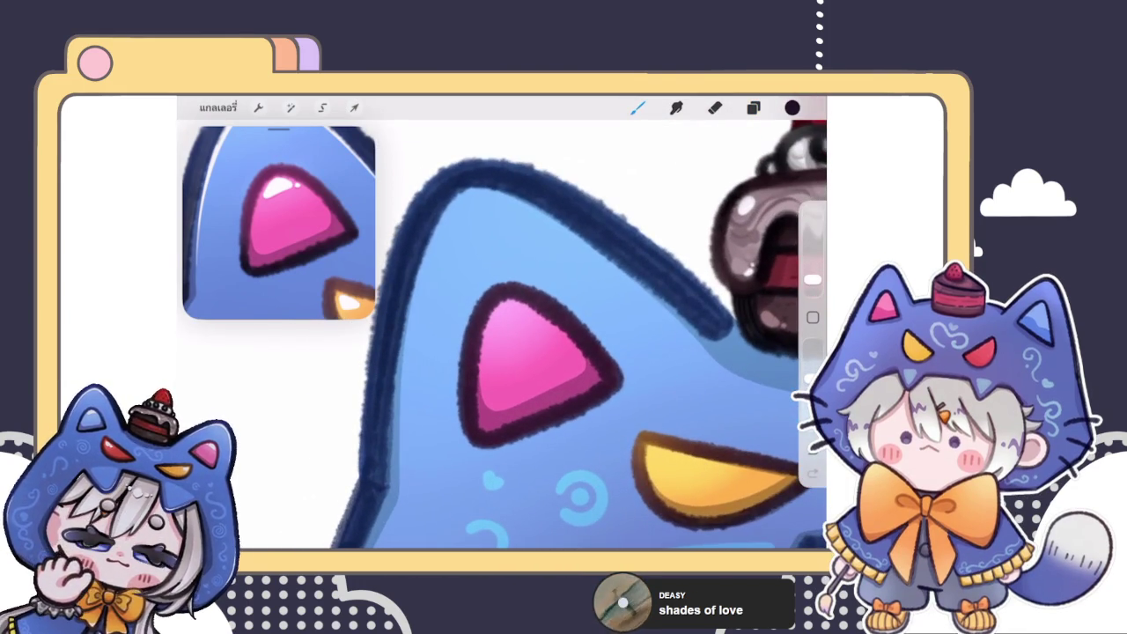
- Test a pink shade on the pink ear's outline, then undo the stroke
click(792, 107)
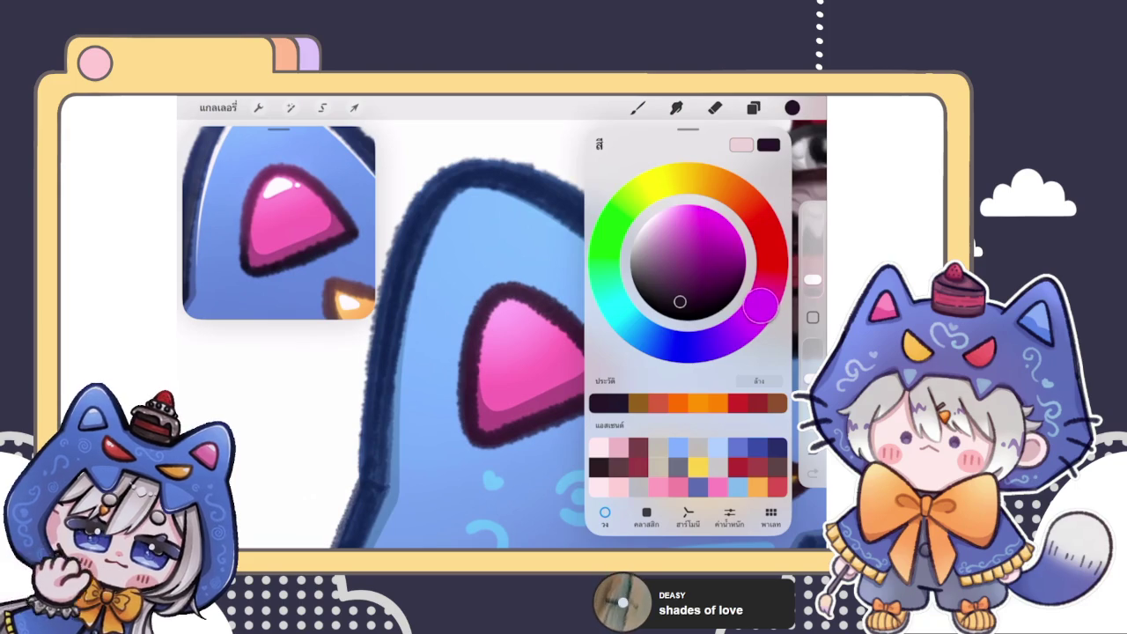
drag(759, 306, 768, 282)
drag(679, 302, 677, 236)
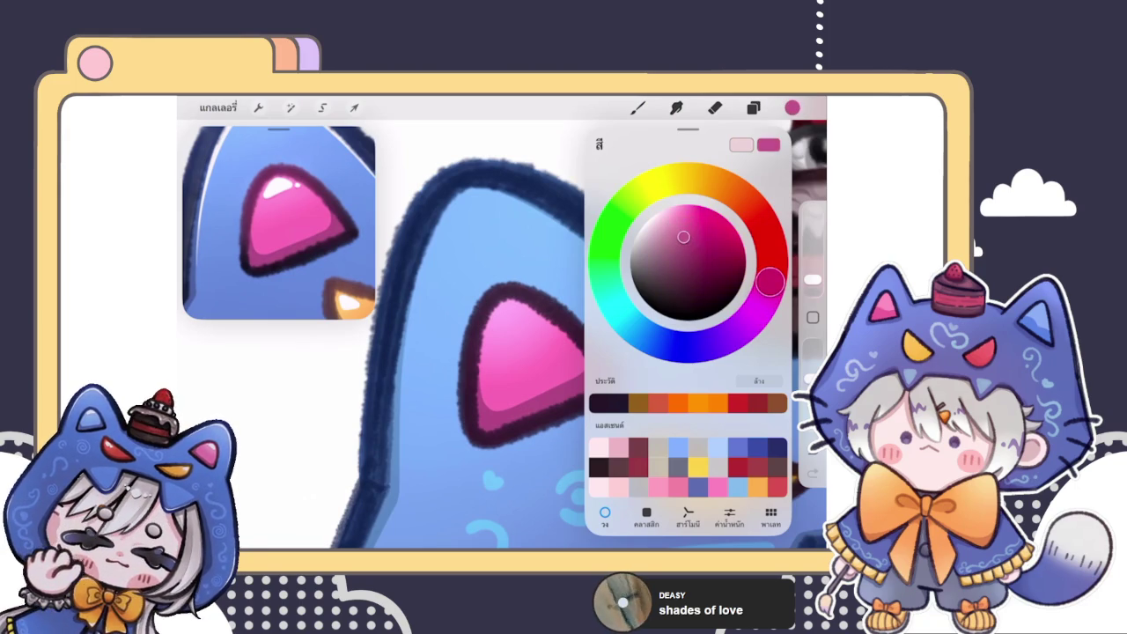
click(792, 108)
mouse_move(528, 255)
mouse_down()
mouse_move(453, 296)
mouse_move(440, 370)
mouse_up()
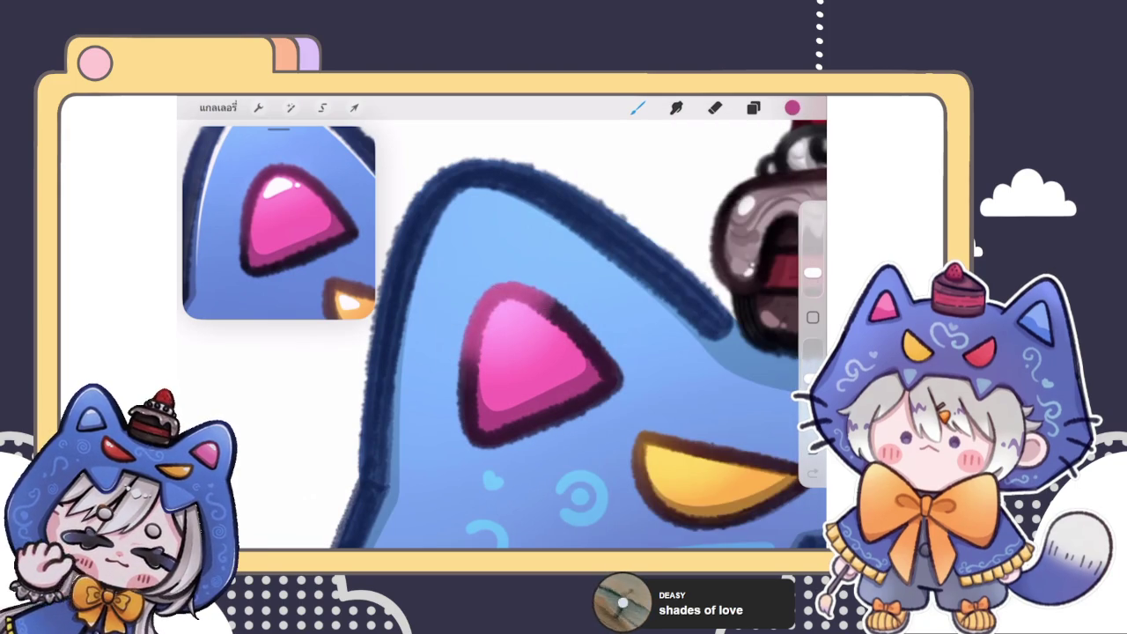
key(ctrl+z)
- Darken the outline colour to a deep maroon and fine-tune the shade
click(793, 107)
drag(683, 236, 709, 284)
click(508, 251)
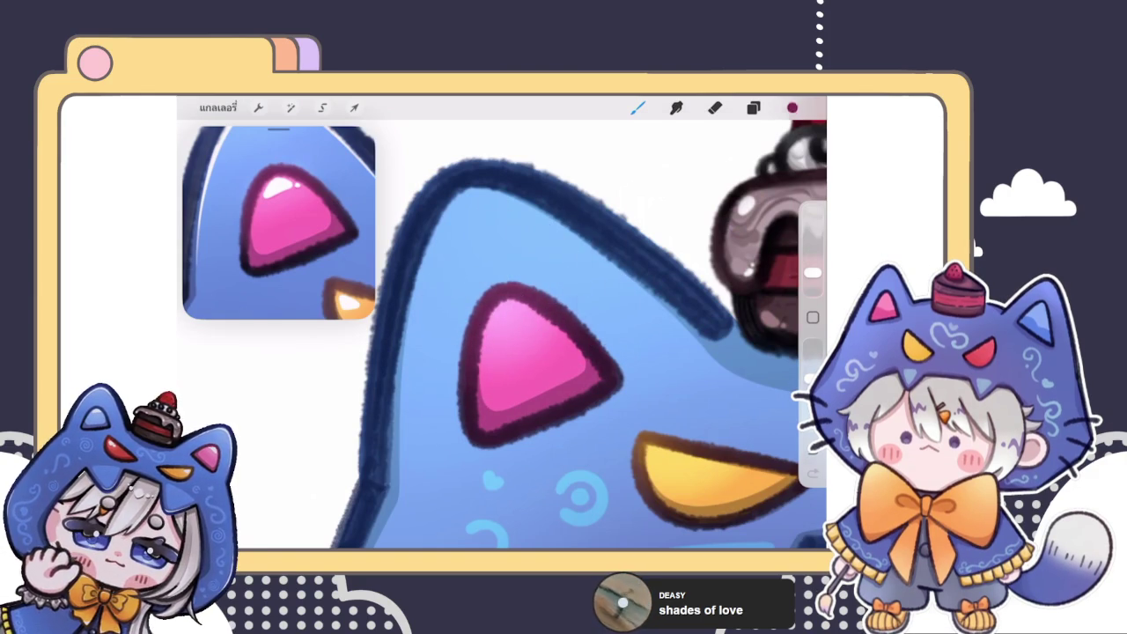
click(792, 108)
drag(691, 264, 697, 251)
click(480, 297)
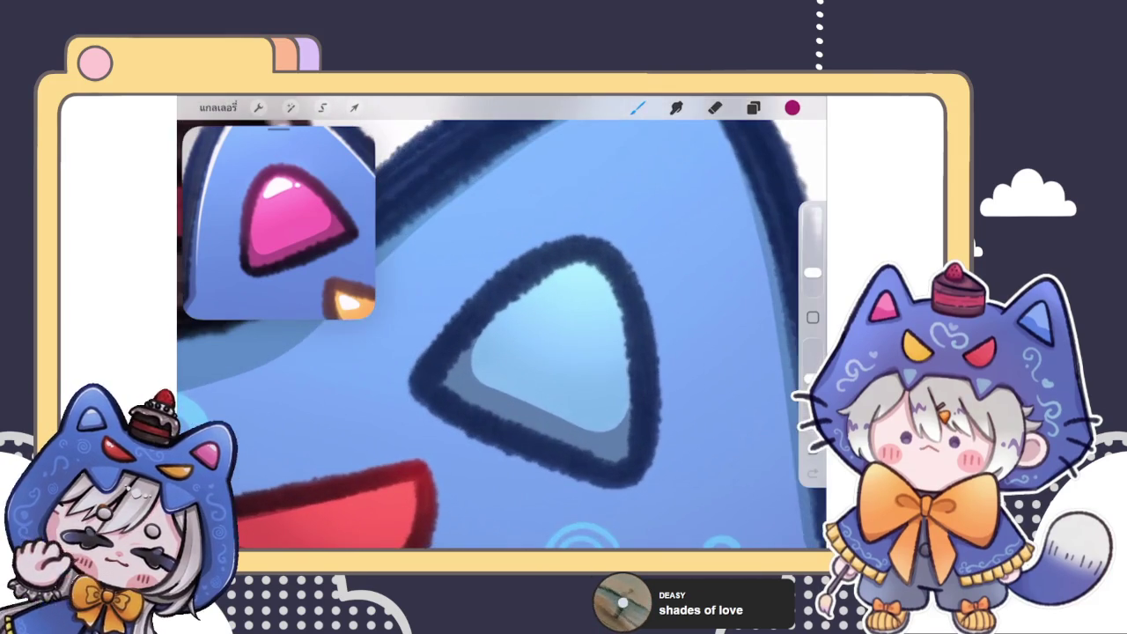
- Sample the light blue from the inner ear and pick a dark blue-grey from it
click(752, 107)
click(753, 107)
click(593, 303)
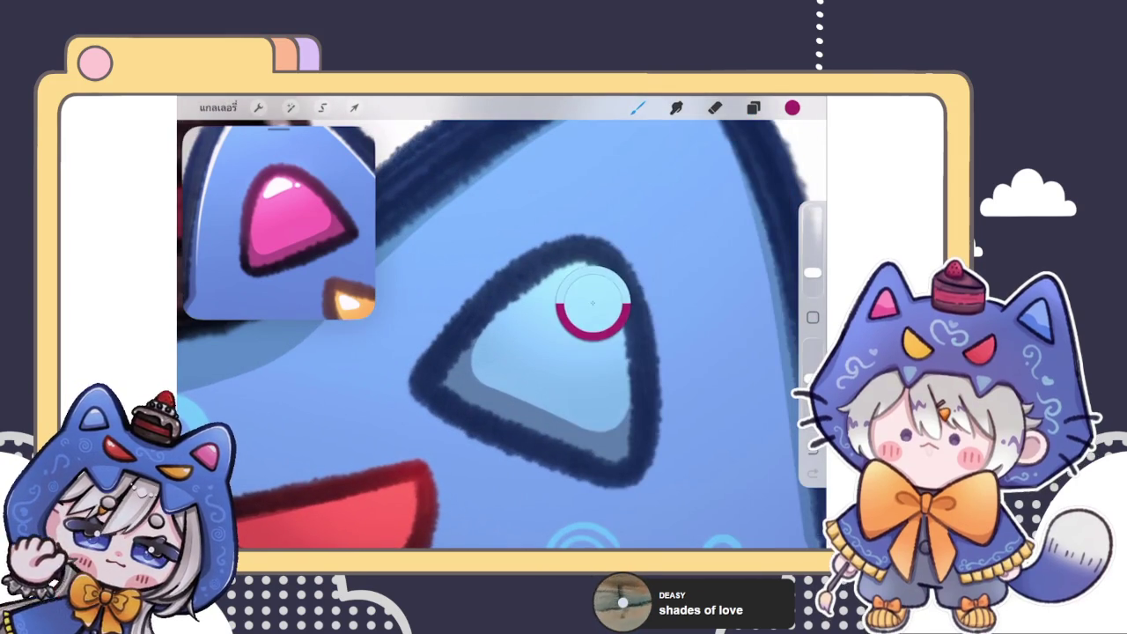
click(791, 107)
click(682, 306)
click(637, 107)
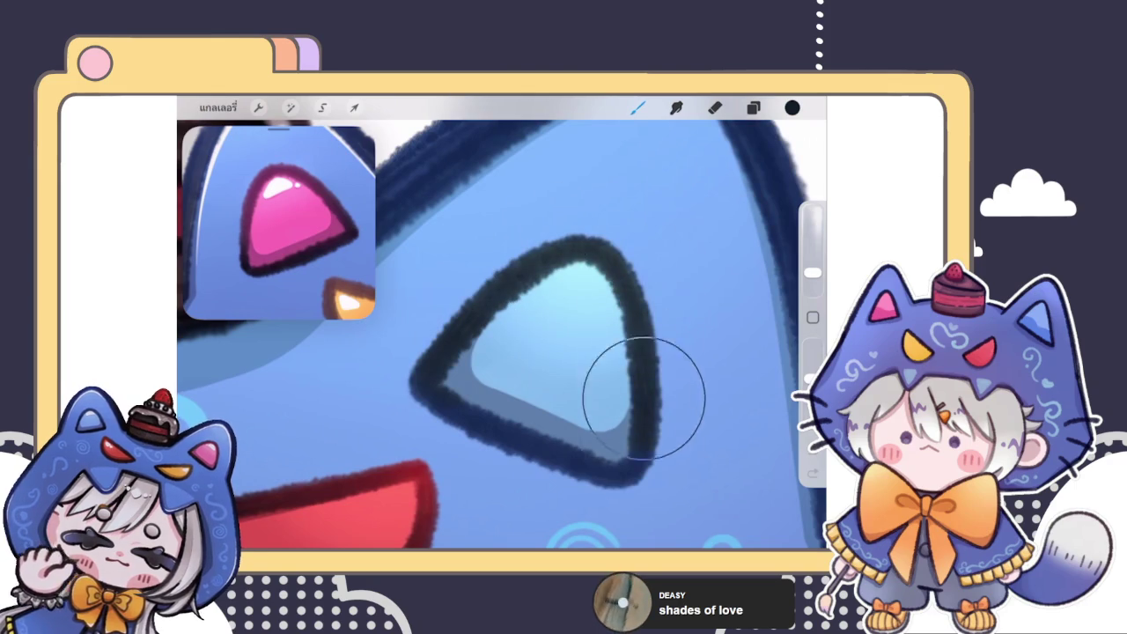
click(791, 107)
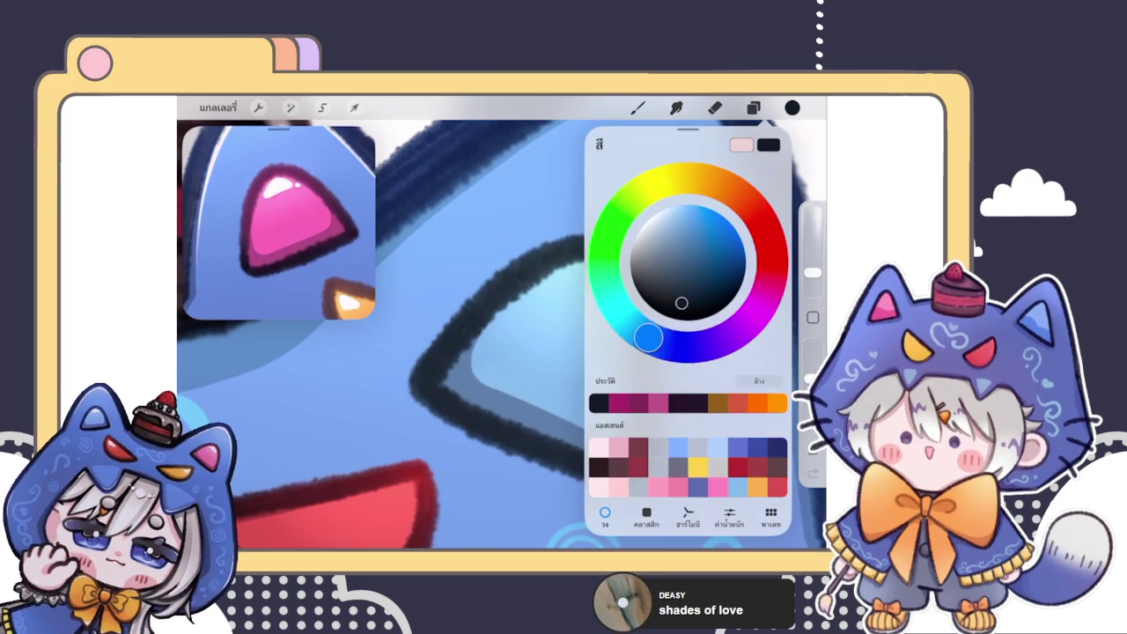
drag(681, 303, 684, 275)
click(791, 106)
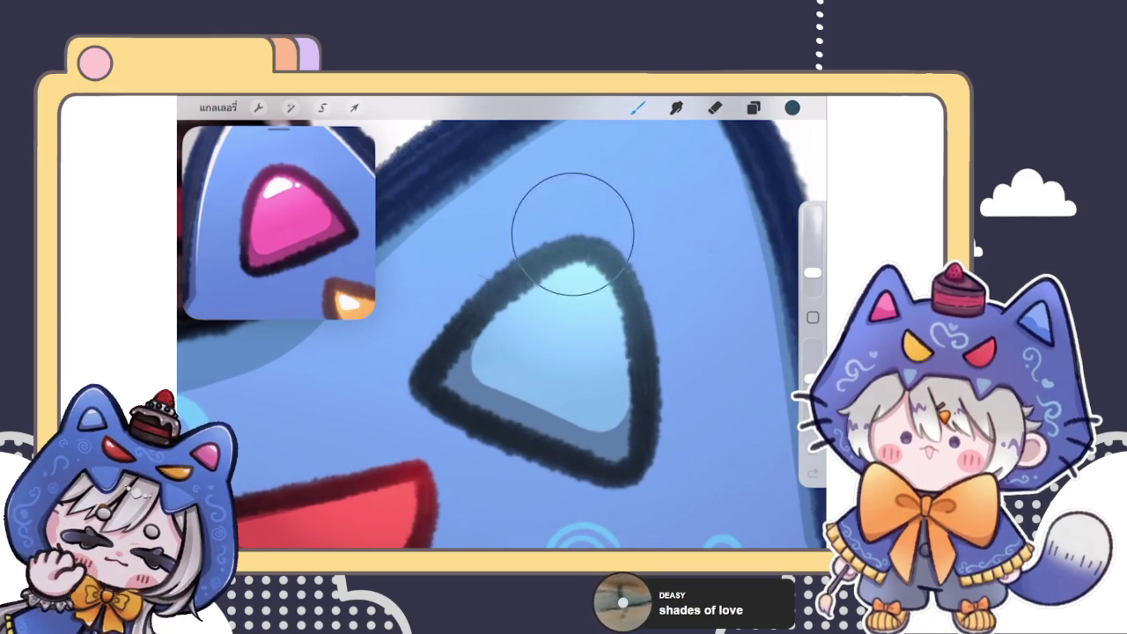
- Lighten the blue outline colour in two adjustments
click(791, 107)
drag(684, 275, 683, 237)
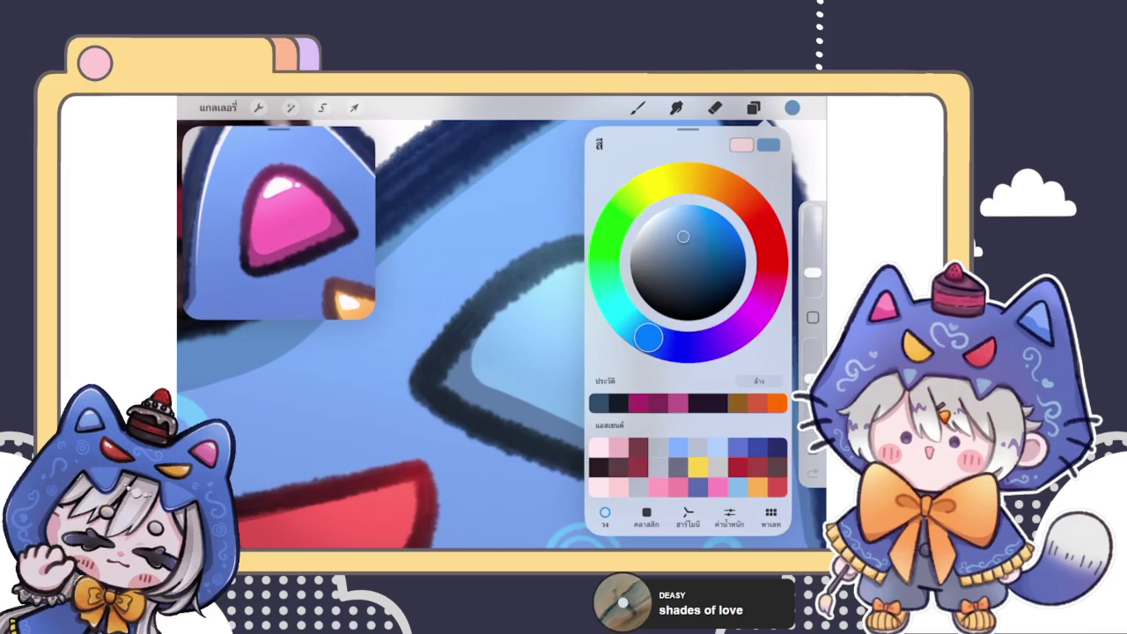
click(791, 107)
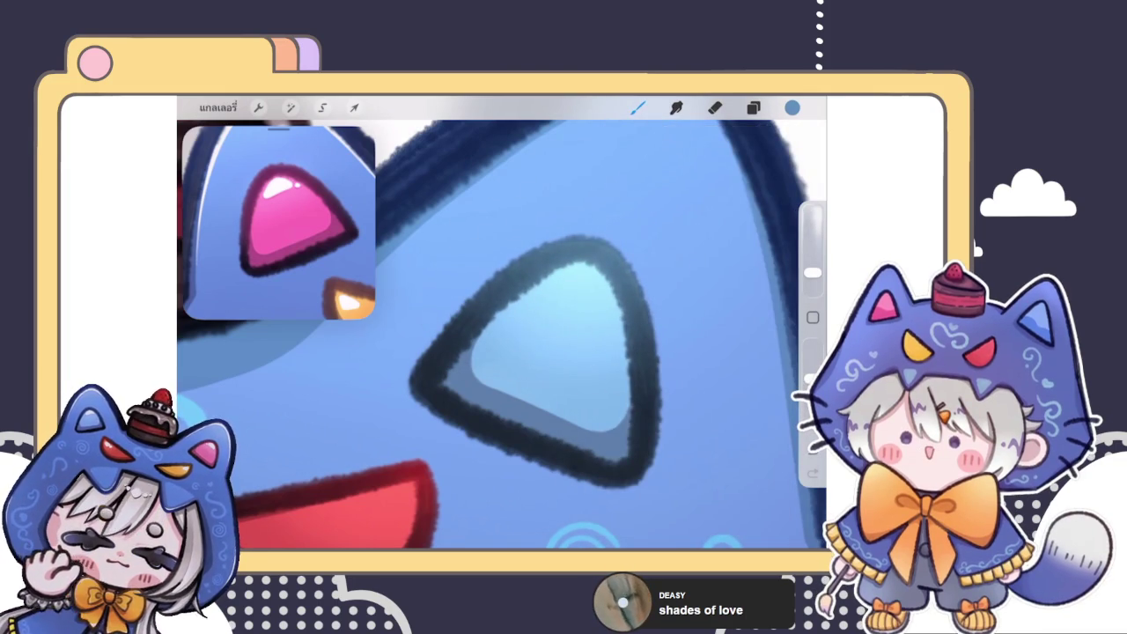
scroll(502, 335, down, 5)
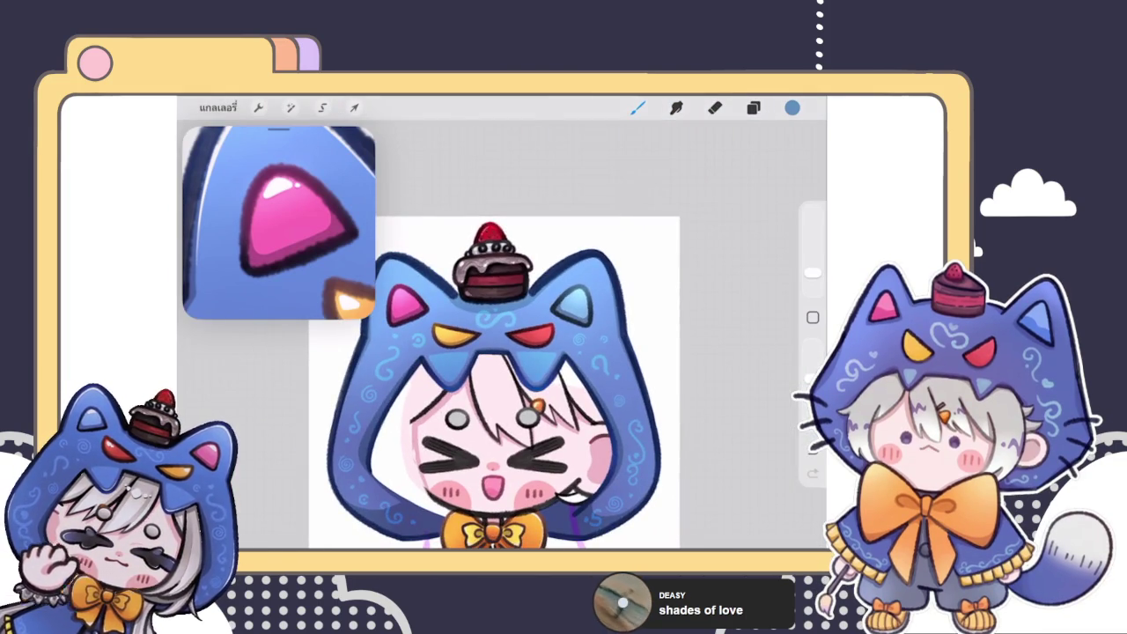
scroll(573, 303, up, 5)
scroll(572, 304, up, 2)
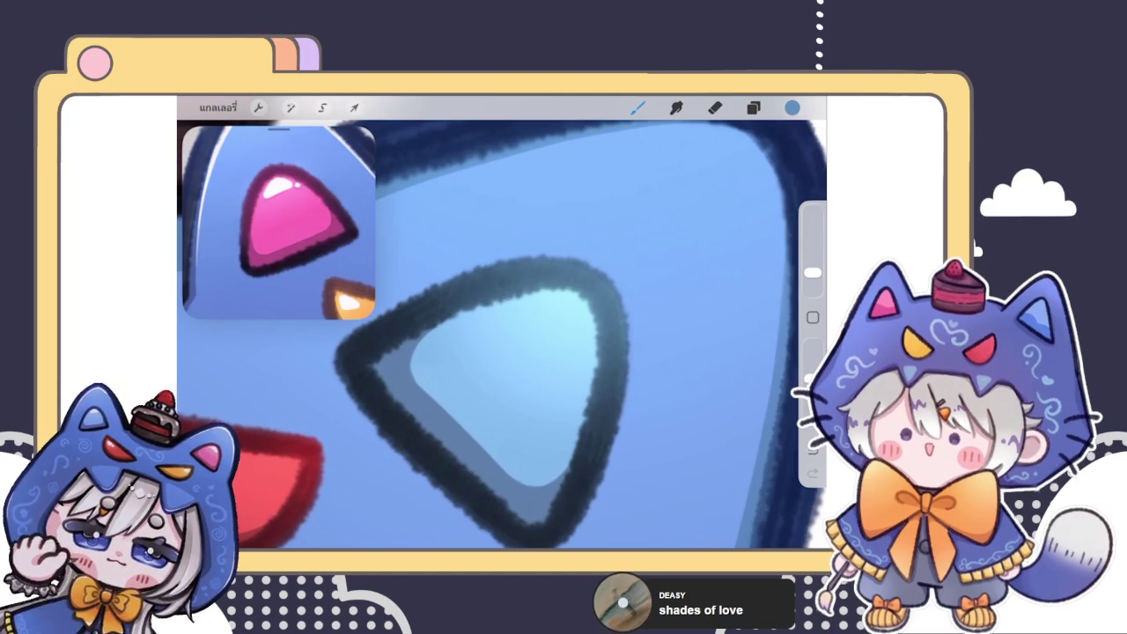
click(792, 106)
drag(683, 237, 696, 220)
click(563, 264)
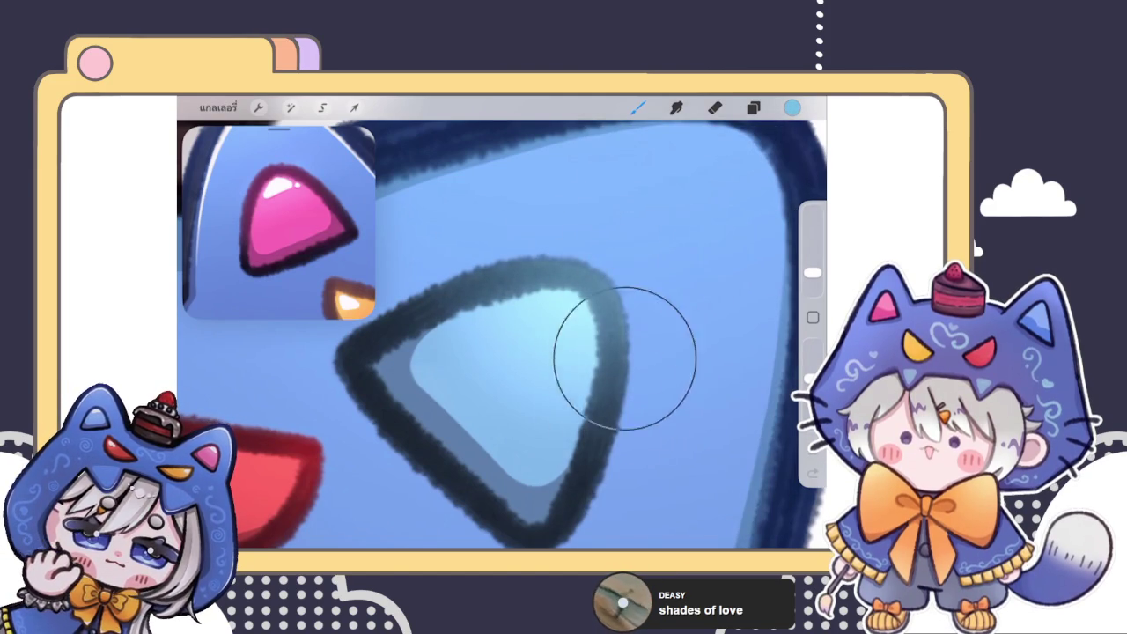
- Choose a darker teal for the light blue ear's outline
scroll(502, 335, down, 5)
scroll(501, 335, down, 5)
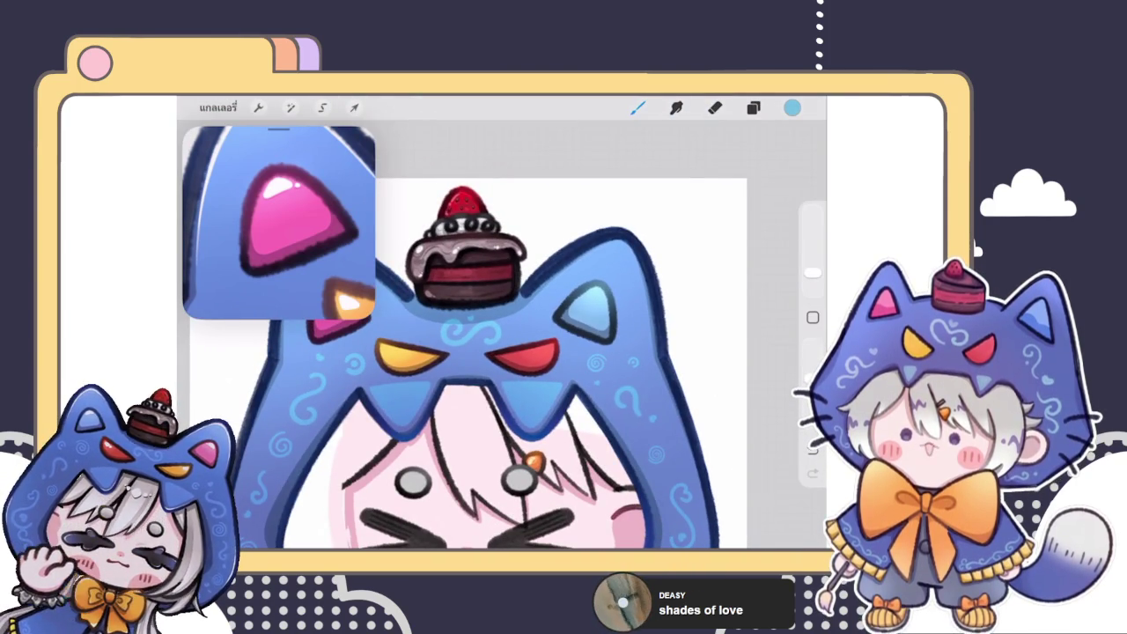
scroll(528, 388, down, 3)
scroll(598, 317, up, 2)
scroll(598, 317, up, 2)
scroll(598, 317, up, 2)
scroll(598, 317, up, 2)
click(792, 107)
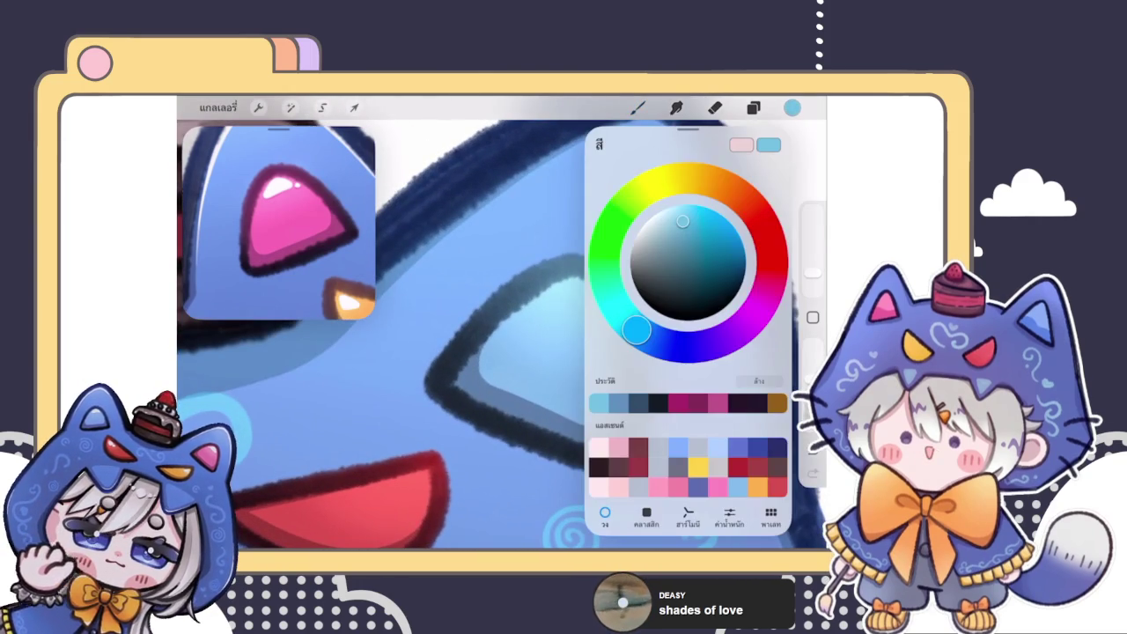
click(687, 259)
click(792, 107)
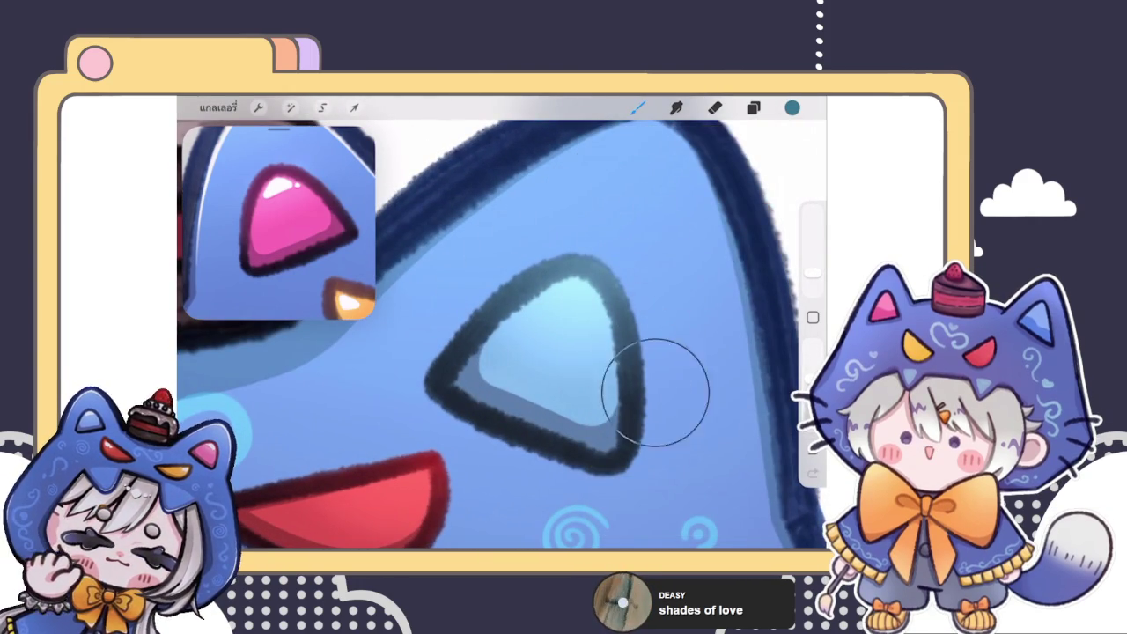
- Switch to Layer 32 and check its opacity and blend settings
scroll(589, 352, down, 3)
scroll(590, 352, down, 3)
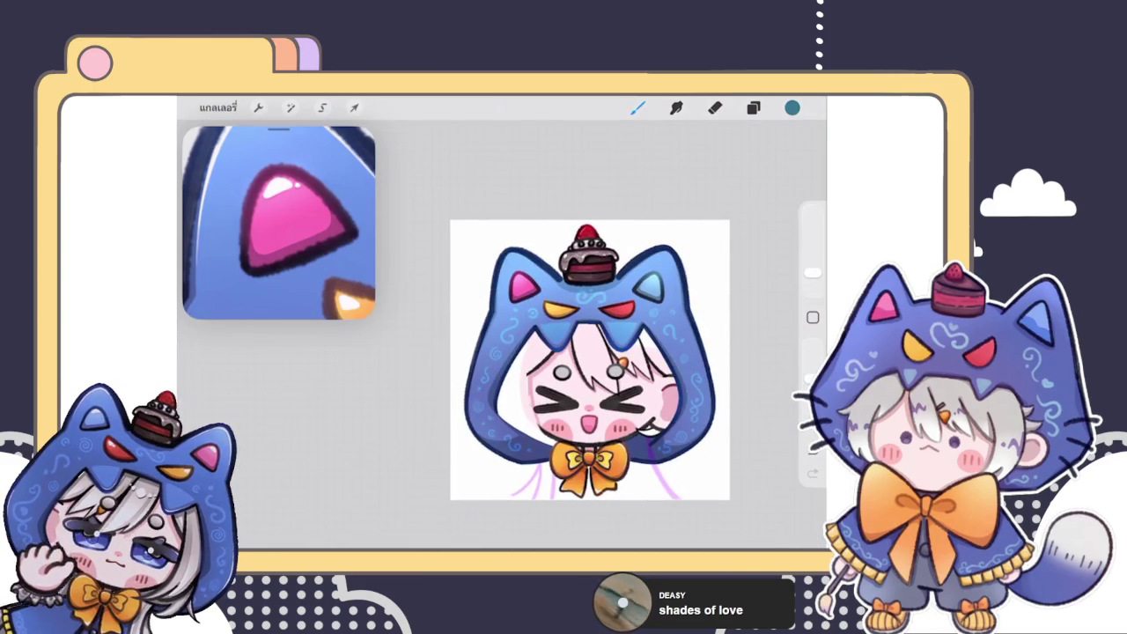
scroll(590, 352, up, 3)
click(752, 107)
drag(704, 384, 625, 385)
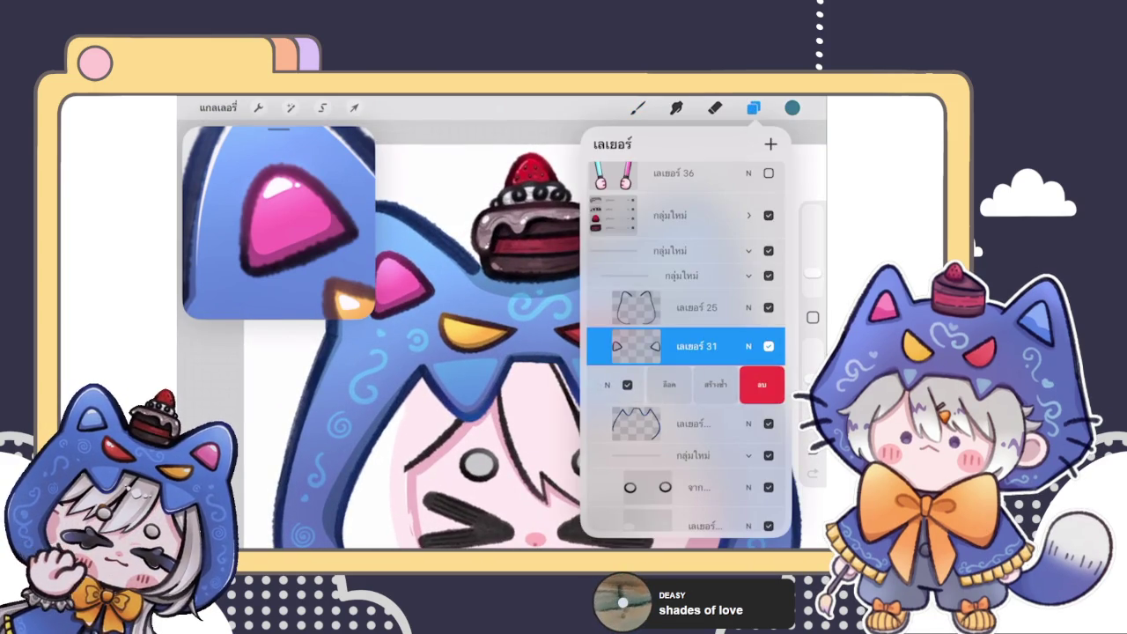
click(696, 385)
click(749, 385)
click(748, 268)
scroll(529, 352, down, 5)
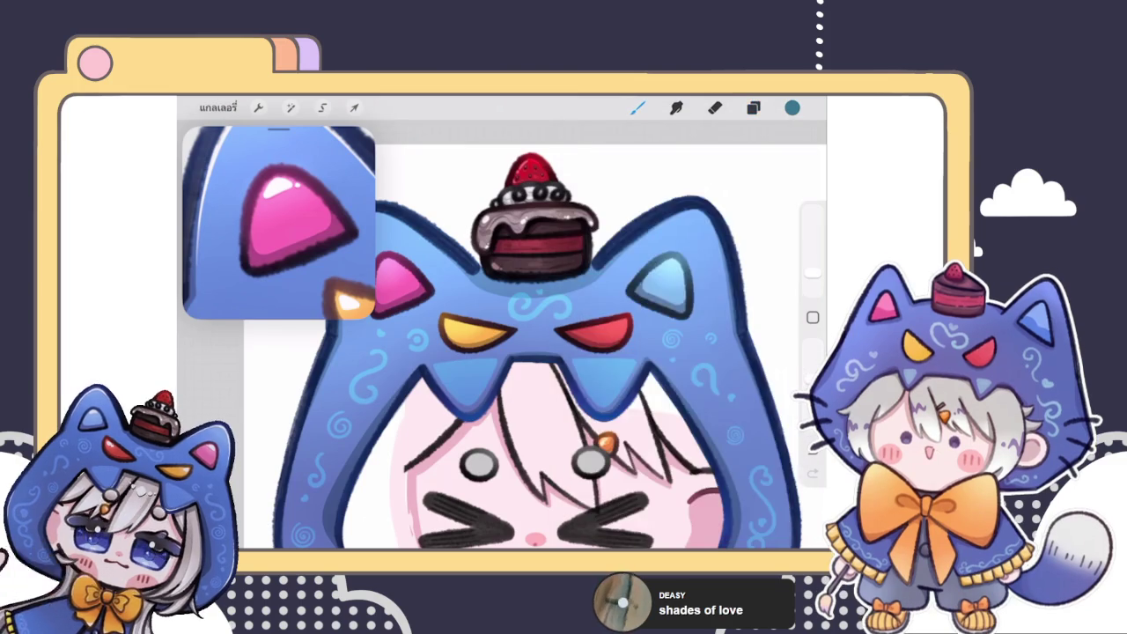
scroll(530, 371, down, 3)
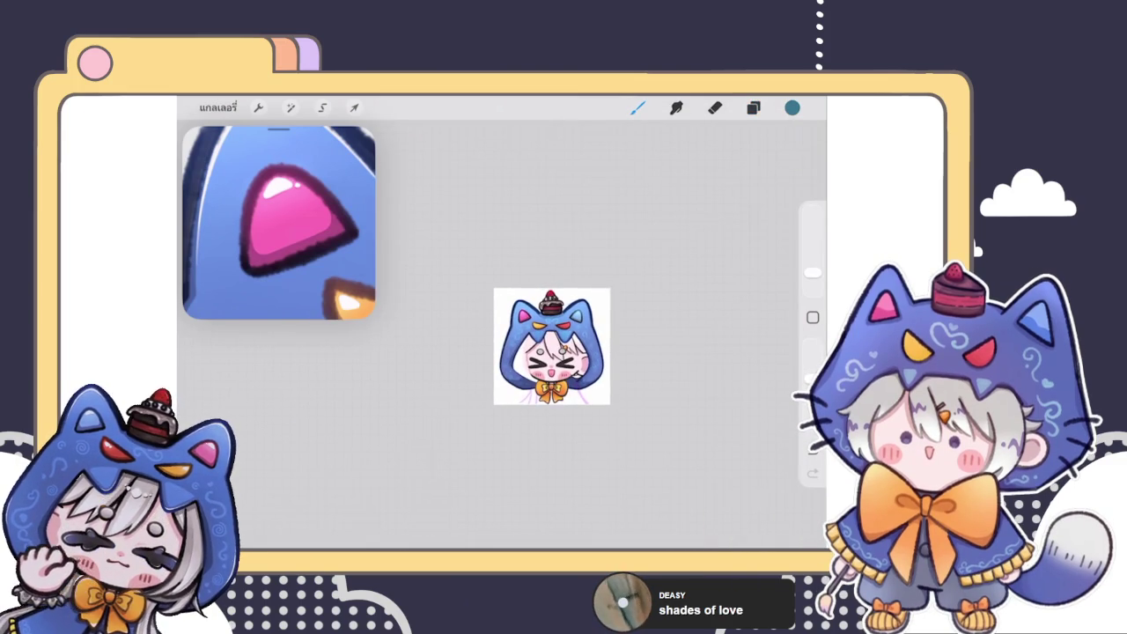
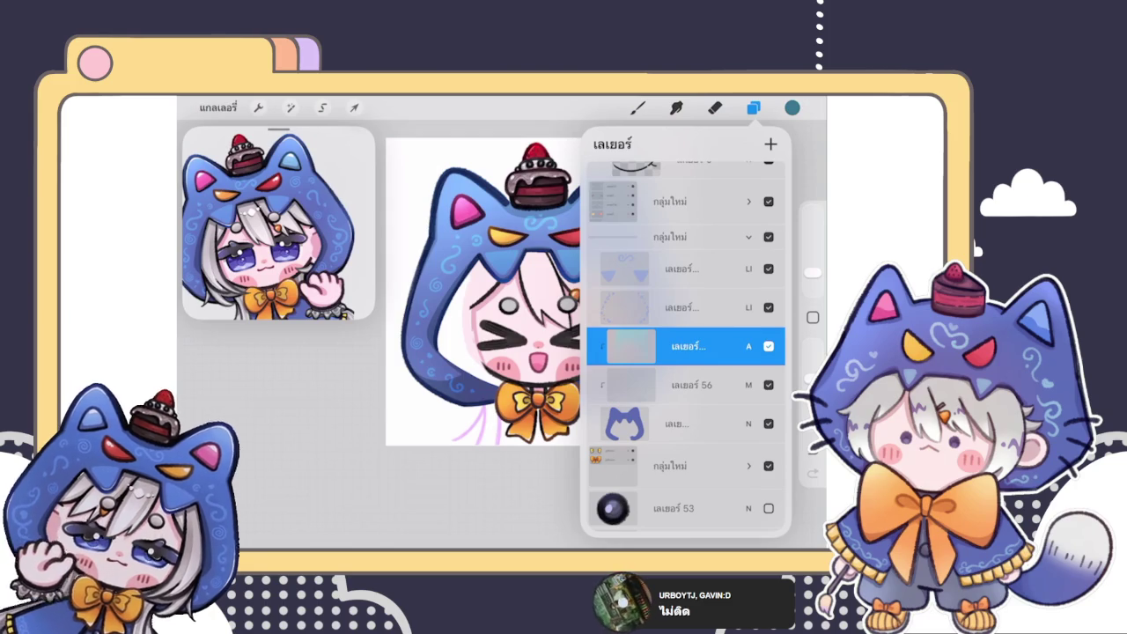
- Collapse the กลุ่มใหม่ layer group and close the Layers panel to resume painting
click(748, 237)
scroll(483, 290, up, 1)
scroll(482, 290, up, 2)
scroll(482, 291, up, 2)
scroll(482, 291, up, 1)
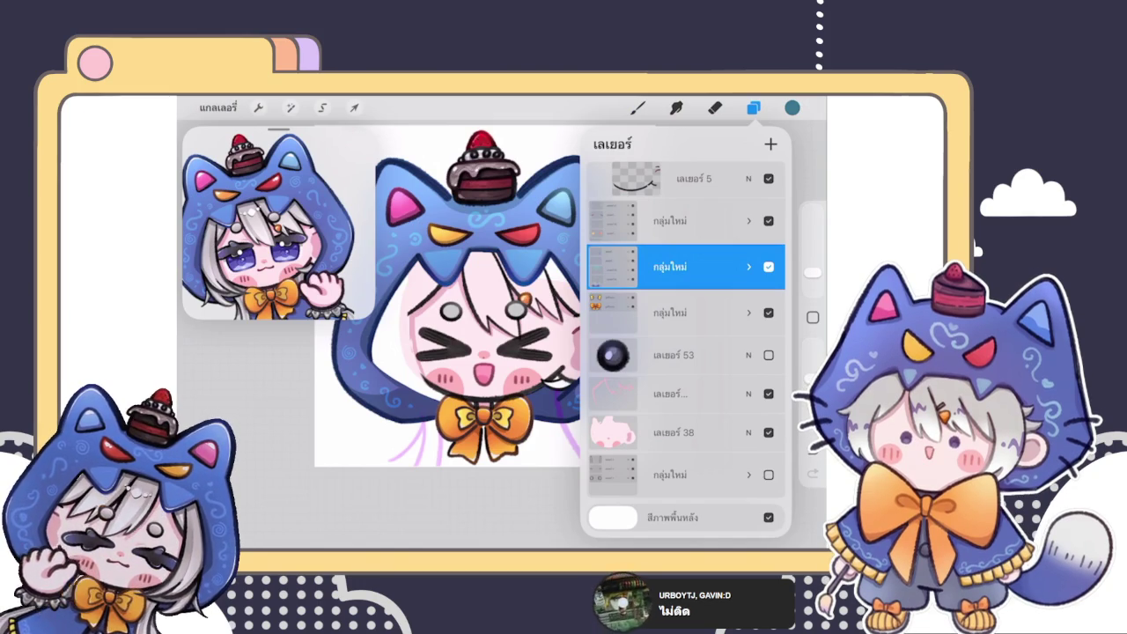
click(637, 108)
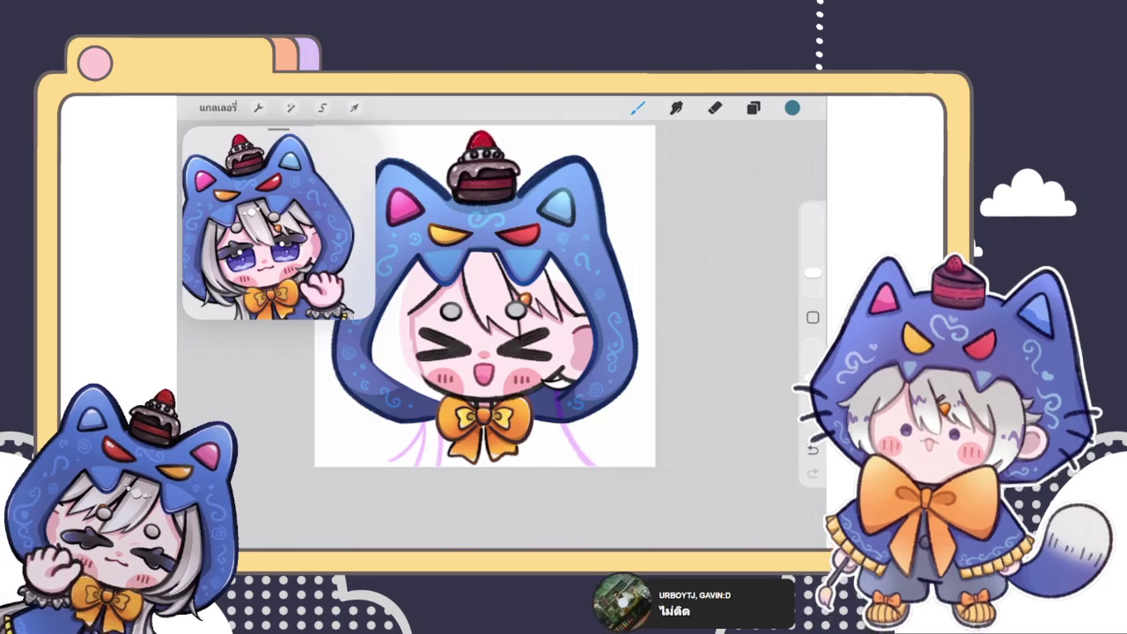